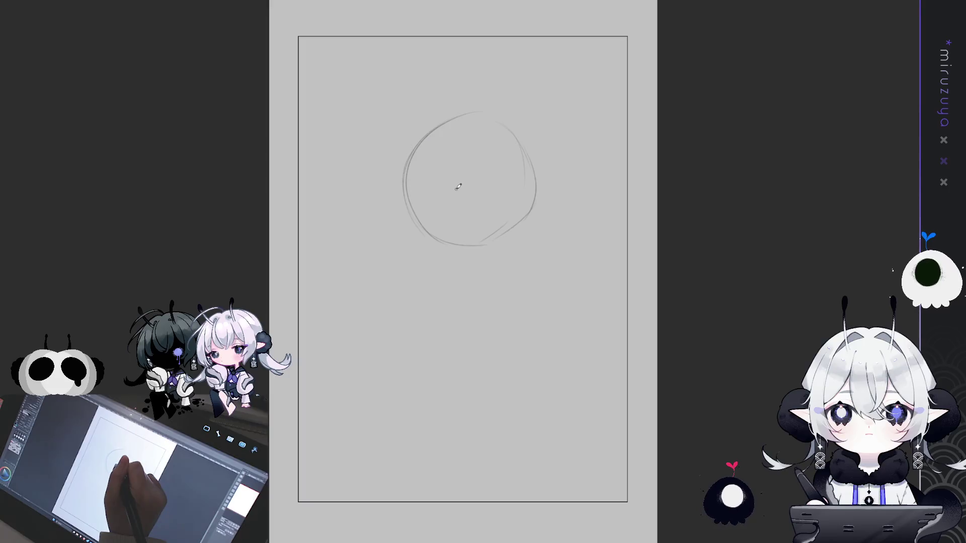
Redraw the head's center guide with a slight slant and draw a curved eye line across it
{"action": "key", "text": "ctrl+z"}
{"action": "left_click_drag", "start_coordinate": [456, 190], "coordinate": [454, 260]}
{"action": "left_click_drag", "start_coordinate": [430, 225], "coordinate": [479, 238]}
{"action": "key", "text": "ctrl+z"}
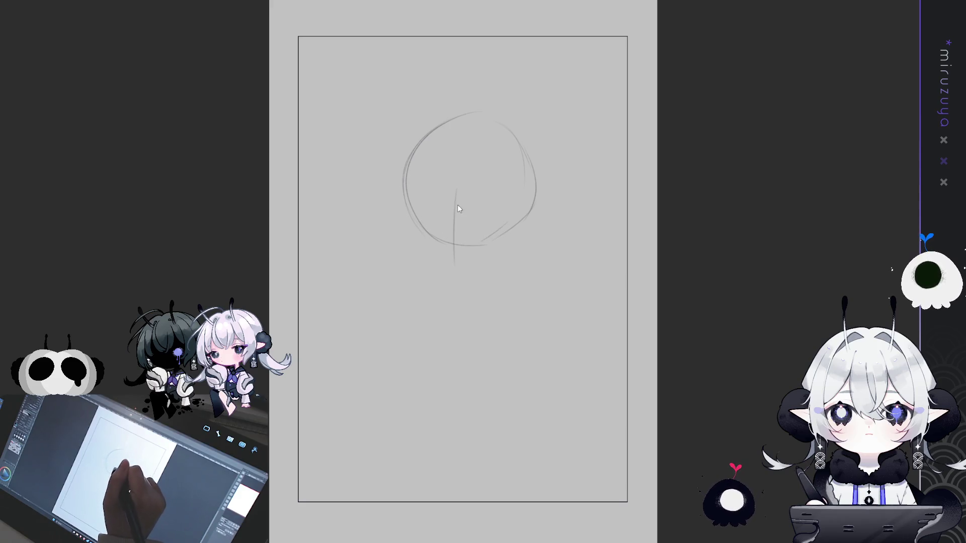
{"action": "left_click_drag", "start_coordinate": [455, 175], "coordinate": [463, 262]}
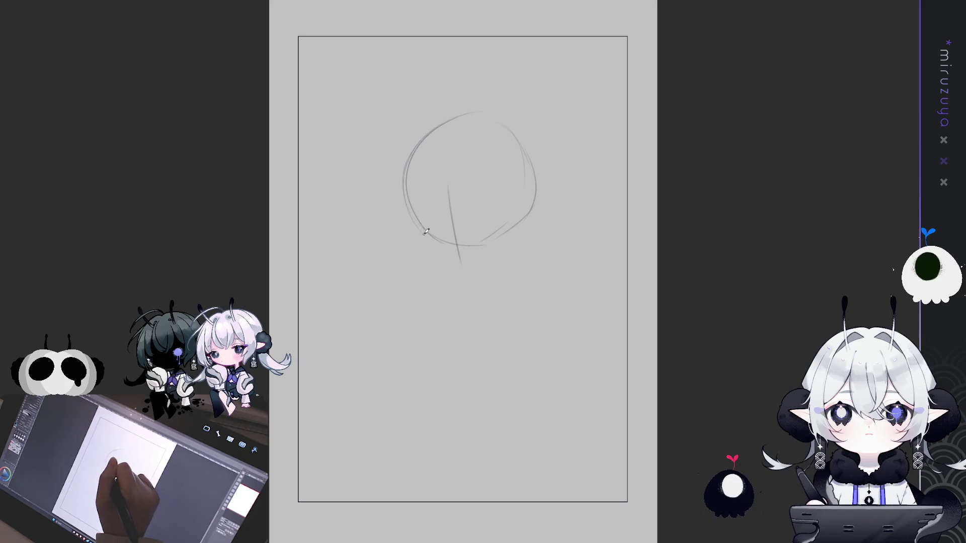
{"action": "left_click_drag", "start_coordinate": [424, 233], "coordinate": [501, 194]}
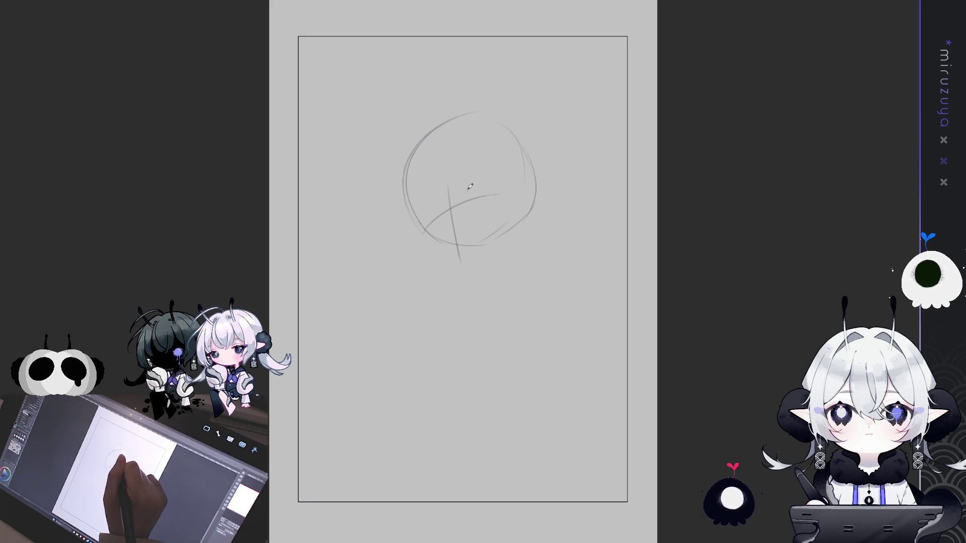
Sketch the right eye's upper lash line and the left eye with a stroke above it
{"action": "mouse_move", "coordinate": [466, 193]}
{"action": "left_mouse_down"}
{"action": "mouse_move", "coordinate": [504, 183]}
{"action": "mouse_move", "coordinate": [482, 199]}
{"action": "mouse_move", "coordinate": [498, 192]}
{"action": "left_mouse_up"}
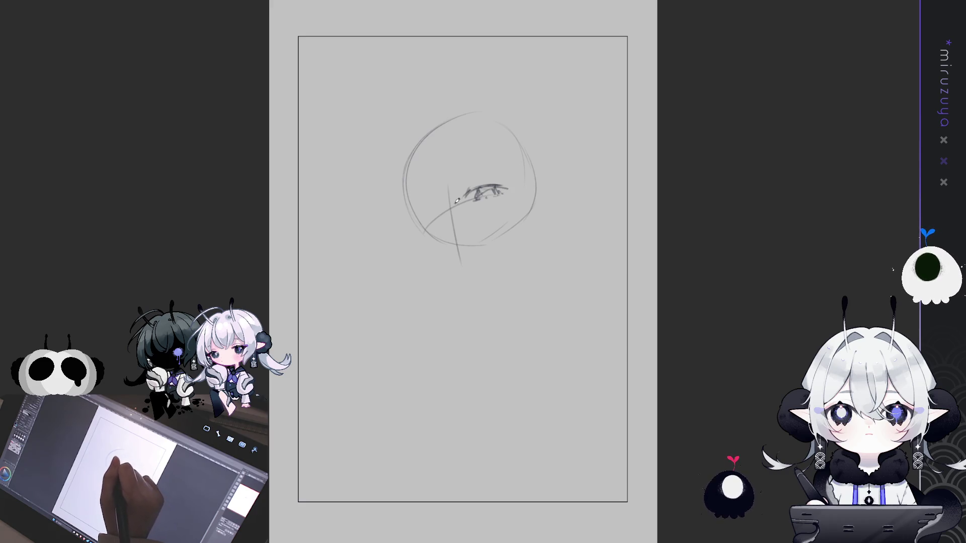
{"action": "mouse_move", "coordinate": [447, 211]}
{"action": "left_mouse_down"}
{"action": "mouse_move", "coordinate": [425, 216]}
{"action": "mouse_move", "coordinate": [449, 207]}
{"action": "mouse_move", "coordinate": [441, 212]}
{"action": "left_mouse_up"}
{"action": "left_click_drag", "start_coordinate": [421, 228], "coordinate": [434, 213]}
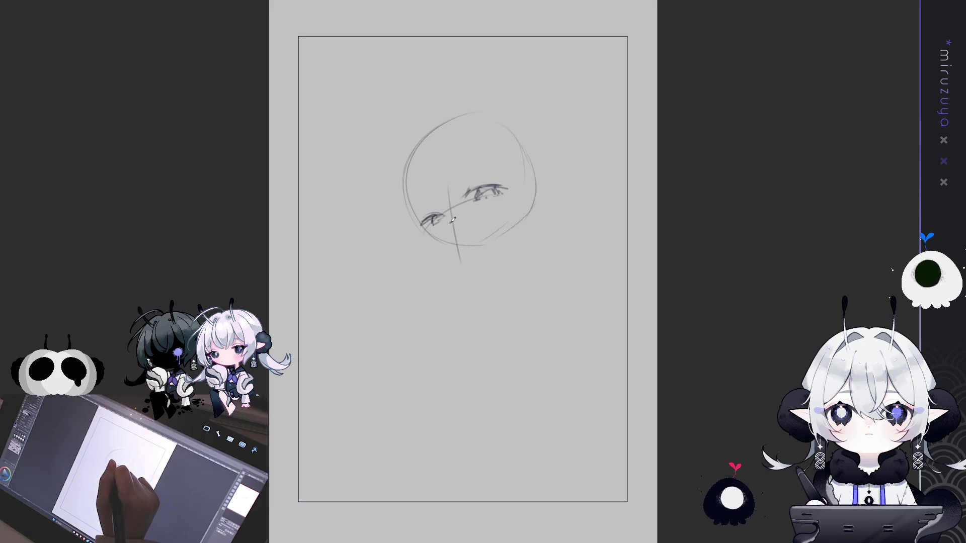
{"action": "left_click_drag", "start_coordinate": [432, 206], "coordinate": [445, 209]}
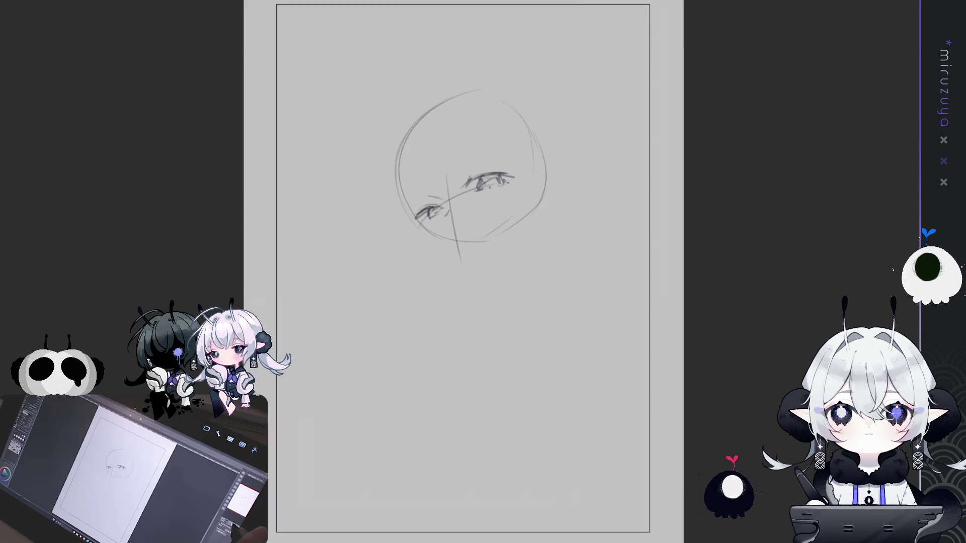
Add a small mouth mark, faint eyebrows over both eyes, and red accent strokes in each eye
{"action": "key", "text": "ctrl+plus"}
{"action": "key", "text": "ctrl+plus"}
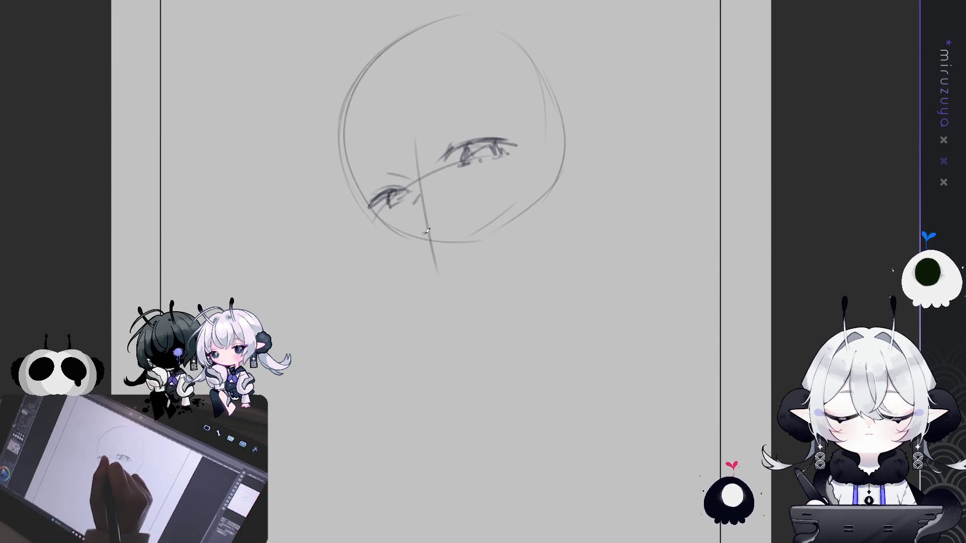
{"action": "mouse_move", "coordinate": [423, 234]}
{"action": "left_mouse_down"}
{"action": "mouse_move", "coordinate": [448, 226]}
{"action": "mouse_move", "coordinate": [429, 234]}
{"action": "left_mouse_up"}
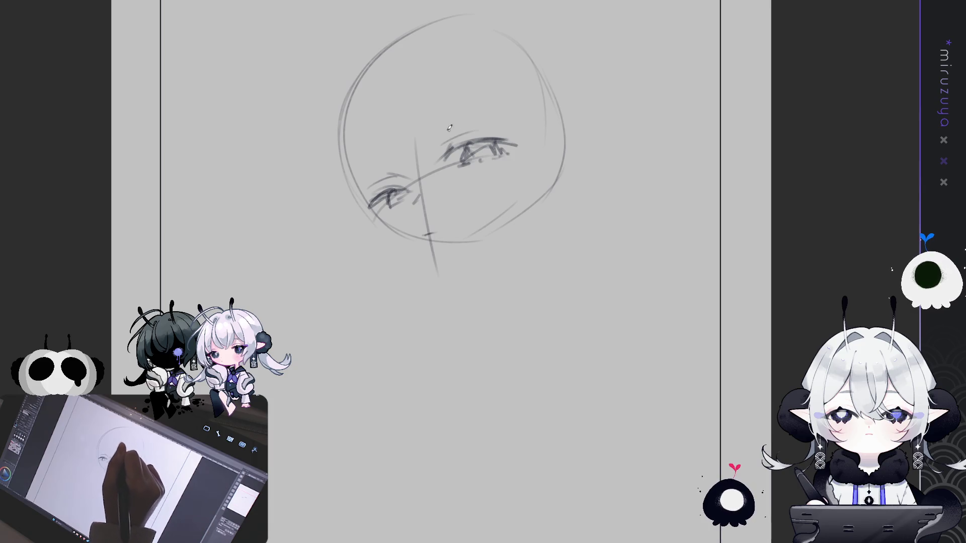
{"action": "left_click_drag", "start_coordinate": [431, 129], "coordinate": [491, 114]}
{"action": "left_click_drag", "start_coordinate": [384, 157], "coordinate": [354, 171]}
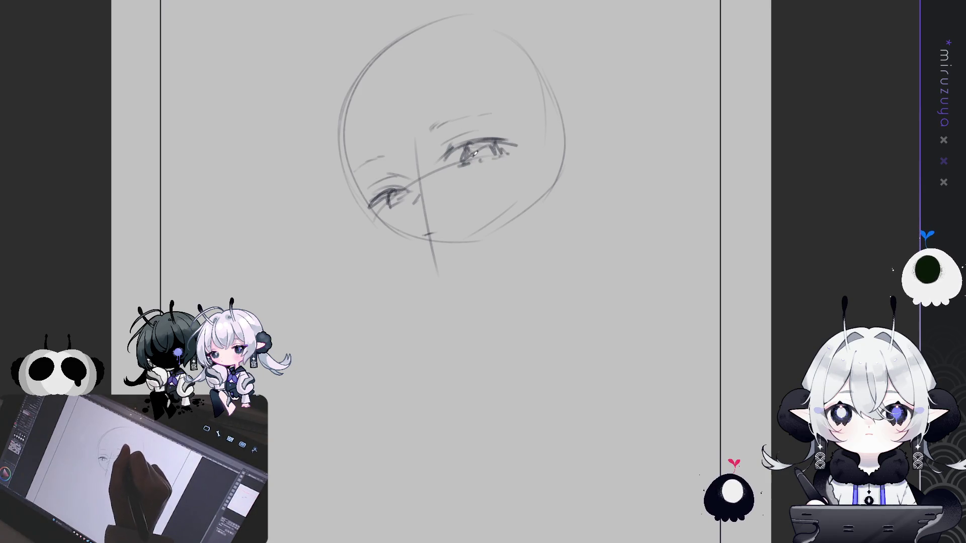
{"action": "mouse_move", "coordinate": [463, 160]}
{"action": "left_mouse_down"}
{"action": "mouse_move", "coordinate": [464, 145]}
{"action": "mouse_move", "coordinate": [502, 145]}
{"action": "left_mouse_up"}
{"action": "left_click_drag", "start_coordinate": [389, 206], "coordinate": [389, 197]}
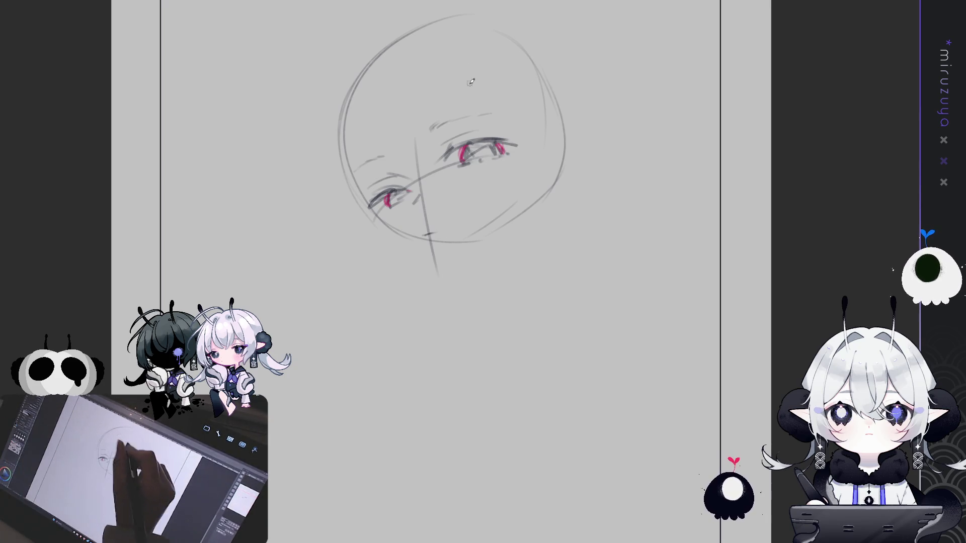
Shade the right and left irises dark gray inside their red accents
{"action": "left_click_drag", "start_coordinate": [466, 156], "coordinate": [495, 152]}
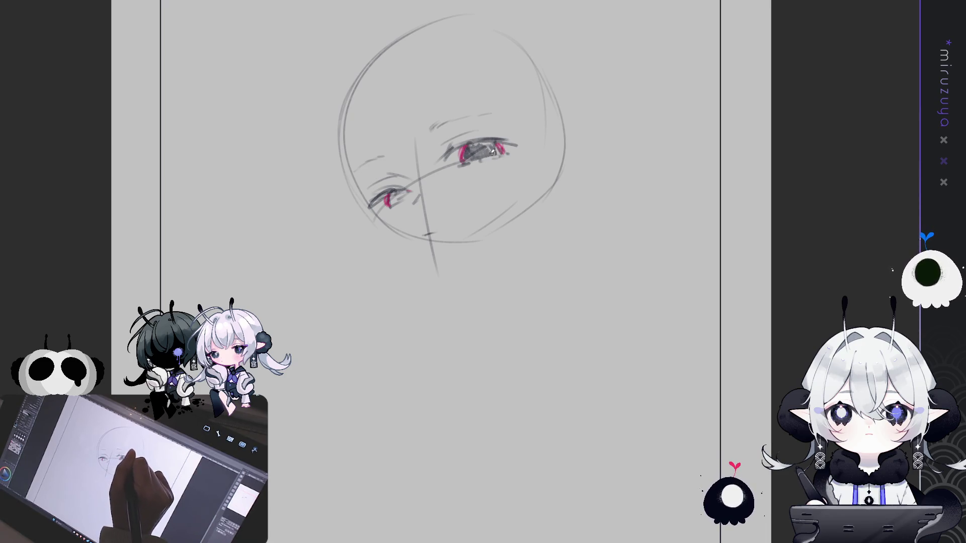
{"action": "mouse_move", "coordinate": [391, 200]}
{"action": "left_mouse_down"}
{"action": "mouse_move", "coordinate": [409, 190]}
{"action": "mouse_move", "coordinate": [401, 191]}
{"action": "left_mouse_up"}
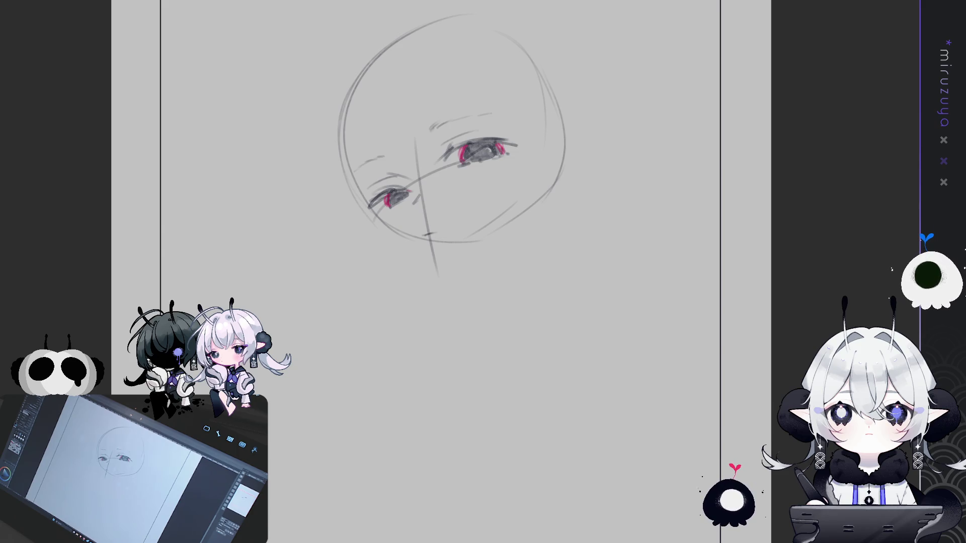
Draw the left cheek line and the pointed V-shaped chin of the face
{"action": "left_click_drag", "start_coordinate": [347, 130], "coordinate": [349, 156]}
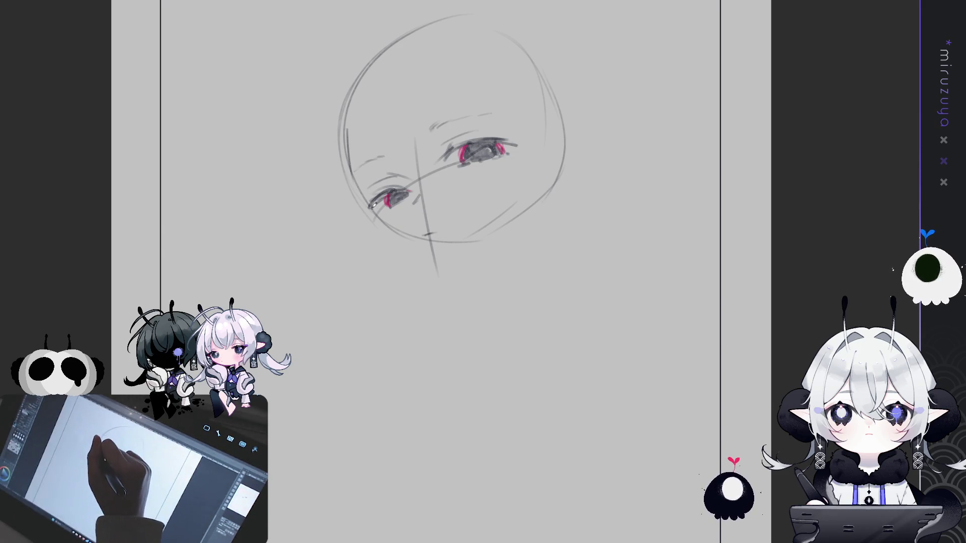
{"action": "mouse_move", "coordinate": [359, 116]}
{"action": "left_mouse_down"}
{"action": "mouse_move", "coordinate": [352, 165]}
{"action": "mouse_move", "coordinate": [400, 243]}
{"action": "mouse_move", "coordinate": [393, 234]}
{"action": "mouse_move", "coordinate": [445, 272]}
{"action": "mouse_move", "coordinate": [505, 238]}
{"action": "left_mouse_up"}
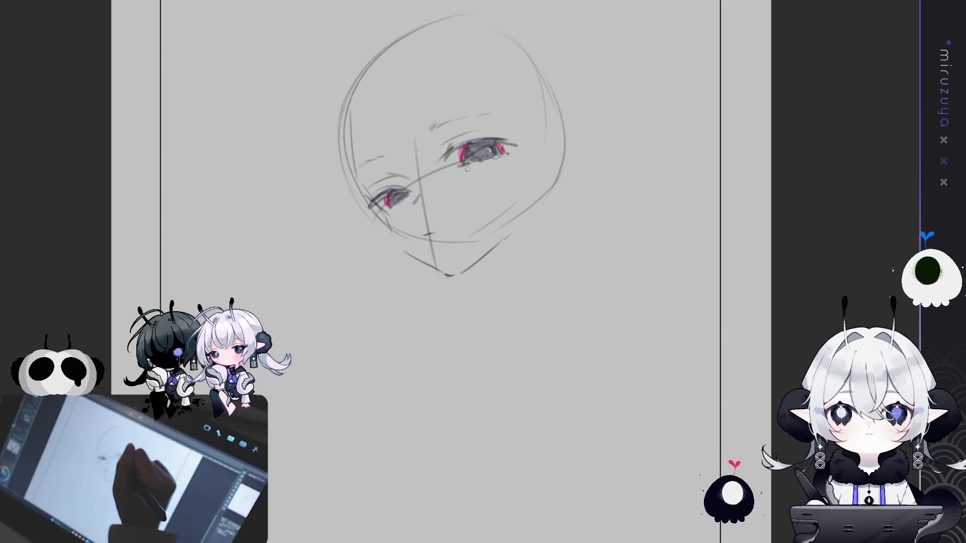
{"action": "mouse_move", "coordinate": [459, 162]}
{"action": "left_mouse_down"}
{"action": "mouse_move", "coordinate": [422, 188]}
{"action": "mouse_move", "coordinate": [434, 160]}
{"action": "left_mouse_up"}
Delete the stray nose strokes, then lasso the right eye
{"action": "key", "text": "Delete"}
{"action": "key", "text": "ctrl+d"}
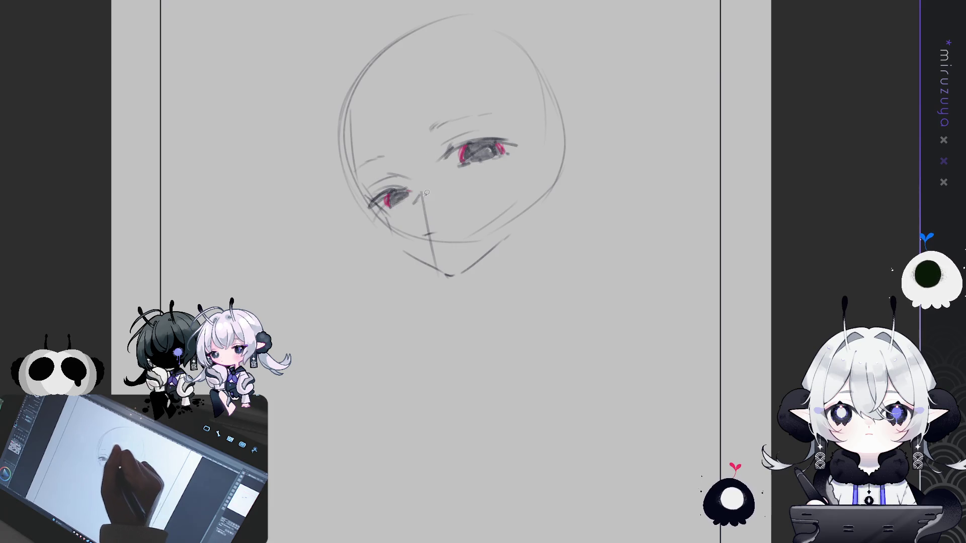
{"action": "left_click_drag", "start_coordinate": [427, 227], "coordinate": [429, 234]}
{"action": "key", "text": "Delete"}
{"action": "key", "text": "ctrl+d"}
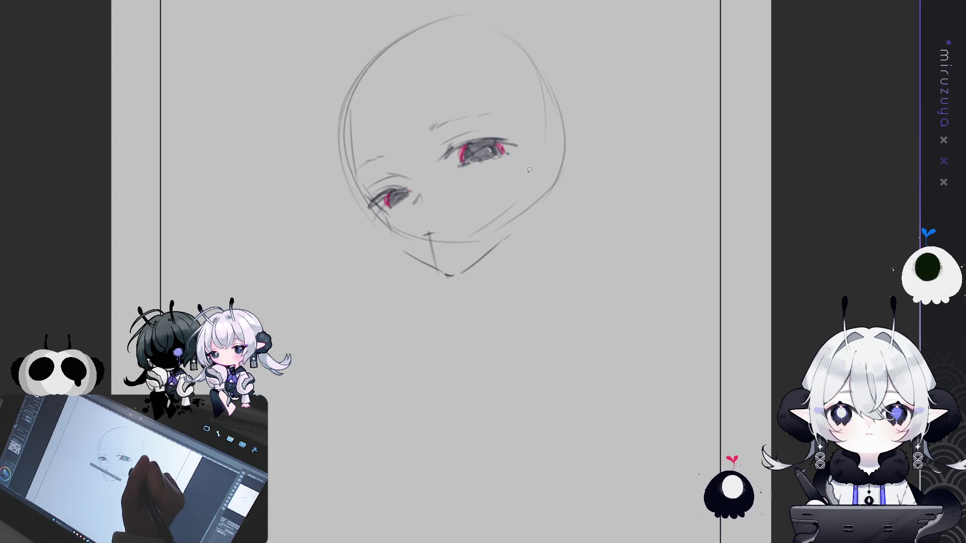
{"action": "left_click_drag", "start_coordinate": [482, 182], "coordinate": [529, 160]}
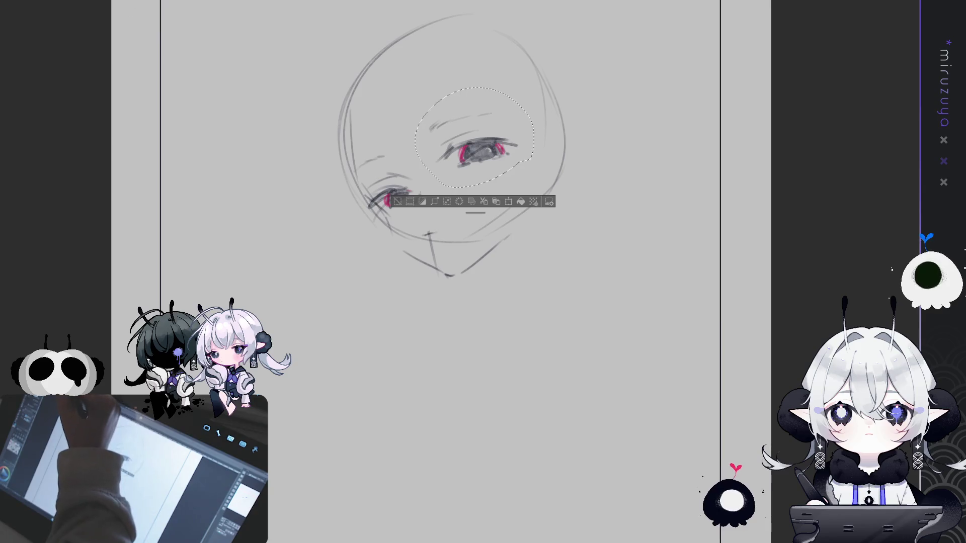
Move the right eye slightly lower and smaller, and erase parts of the jaw and cheek lines
{"action": "key", "text": "ctrl+t"}
{"action": "left_click_drag", "start_coordinate": [503, 123], "coordinate": [505, 133]}
{"action": "key", "text": "Return"}
{"action": "key", "text": "ctrl+d"}
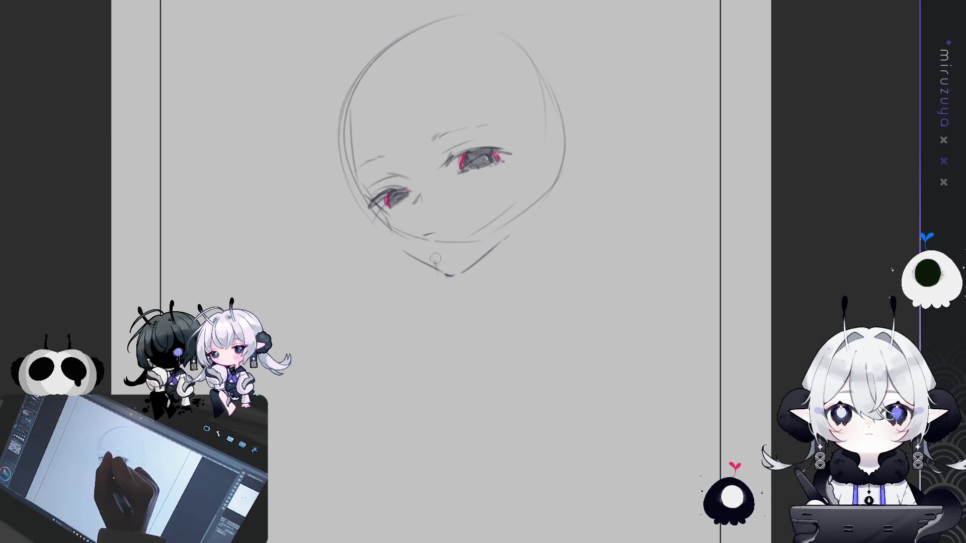
{"action": "mouse_move", "coordinate": [428, 227]}
{"action": "left_mouse_down"}
{"action": "mouse_move", "coordinate": [438, 240]}
{"action": "mouse_move", "coordinate": [484, 235]}
{"action": "mouse_move", "coordinate": [531, 196]}
{"action": "left_mouse_up"}
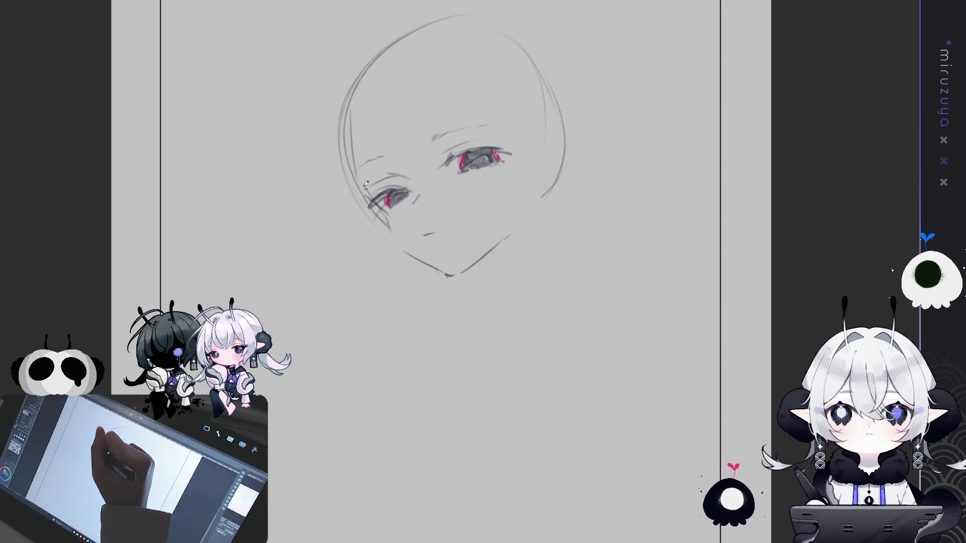
Redraw the head outline darker on the left, top and right, plus a cheek line toward the chin
{"action": "left_click_drag", "start_coordinate": [351, 152], "coordinate": [350, 93]}
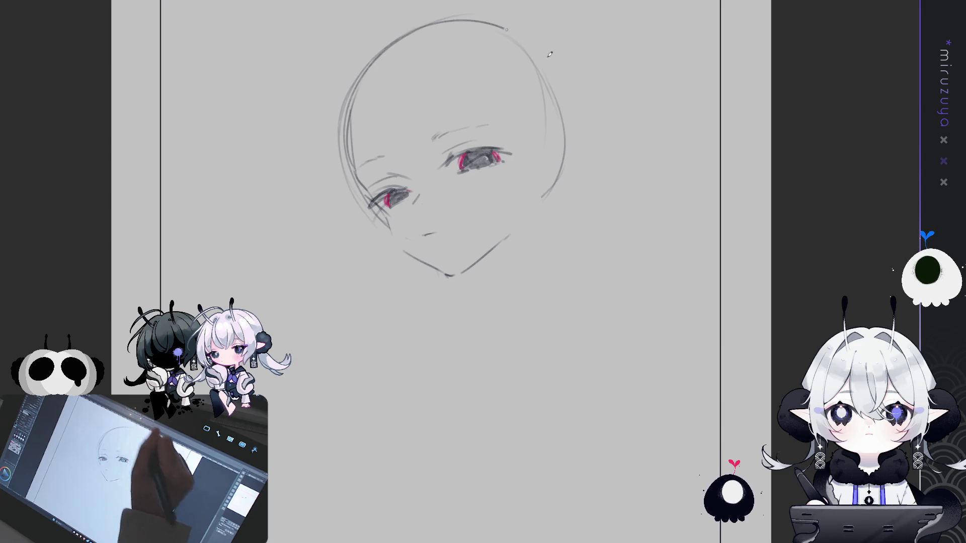
{"action": "left_click_drag", "start_coordinate": [400, 34], "coordinate": [506, 29]}
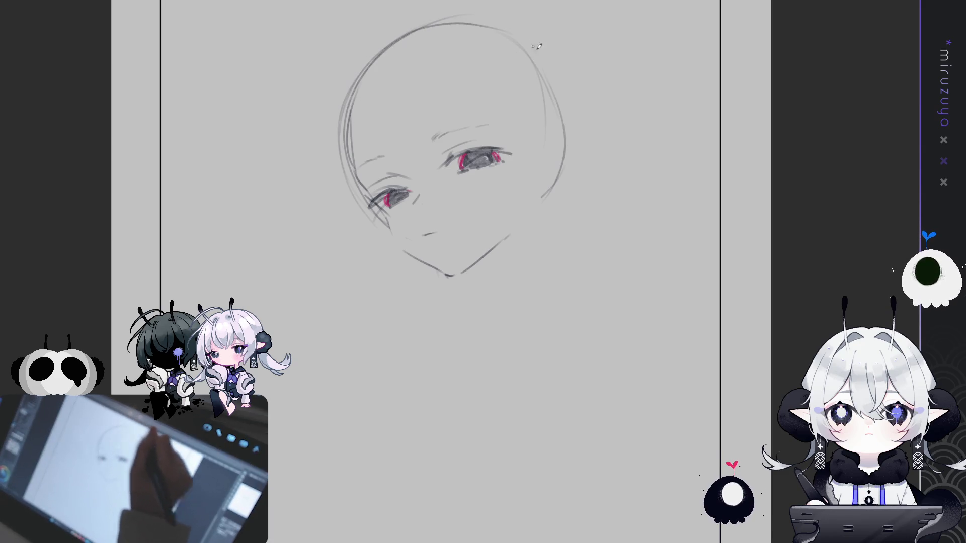
{"action": "left_click_drag", "start_coordinate": [565, 107], "coordinate": [573, 148]}
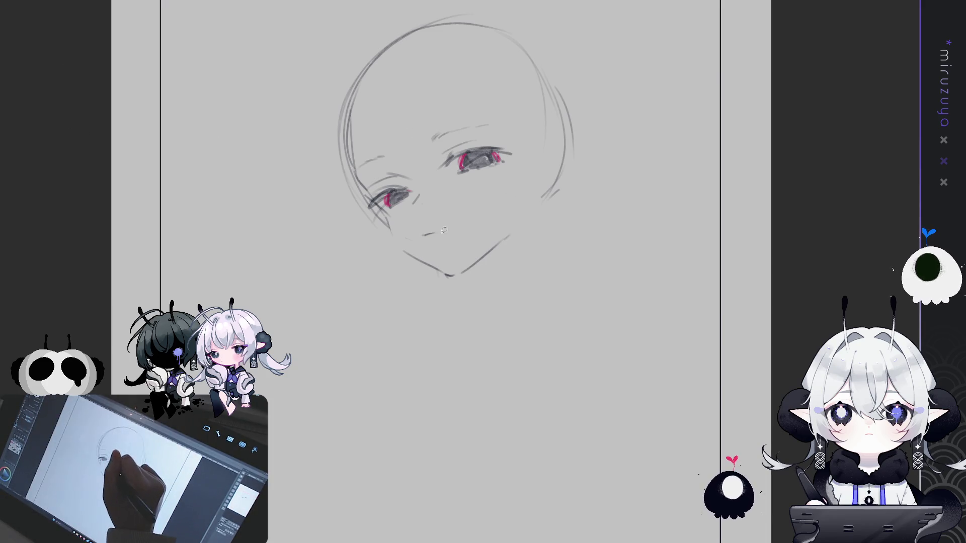
{"action": "mouse_move", "coordinate": [402, 229]}
{"action": "left_mouse_down"}
{"action": "mouse_move", "coordinate": [389, 206]}
{"action": "mouse_move", "coordinate": [382, 124]}
{"action": "mouse_move", "coordinate": [526, 138]}
{"action": "mouse_move", "coordinate": [367, 206]}
{"action": "left_mouse_up"}
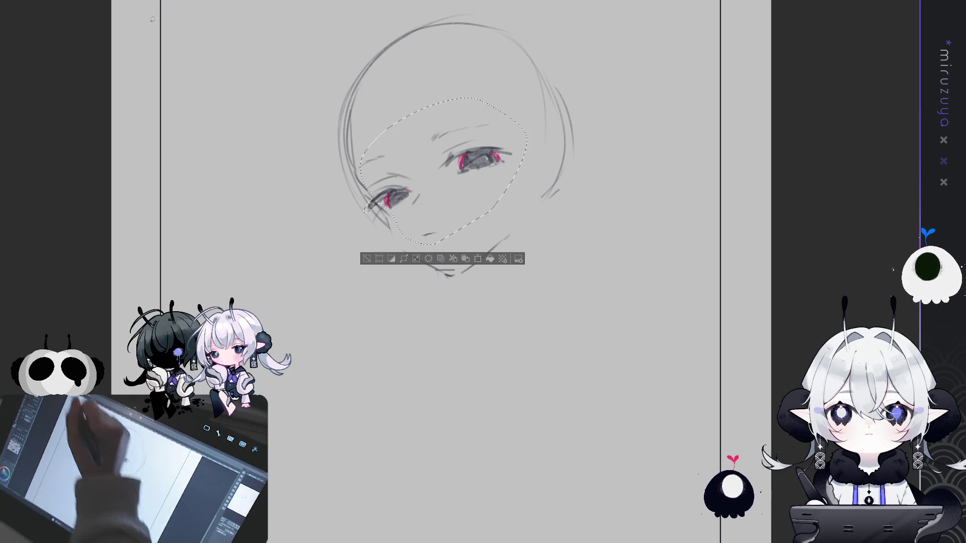
Slightly rotate and rescale the selected face area, then fit the full page beside the close-up
{"action": "key", "text": "ctrl+t"}
{"action": "left_click_drag", "start_coordinate": [508, 132], "coordinate": [501, 140]}
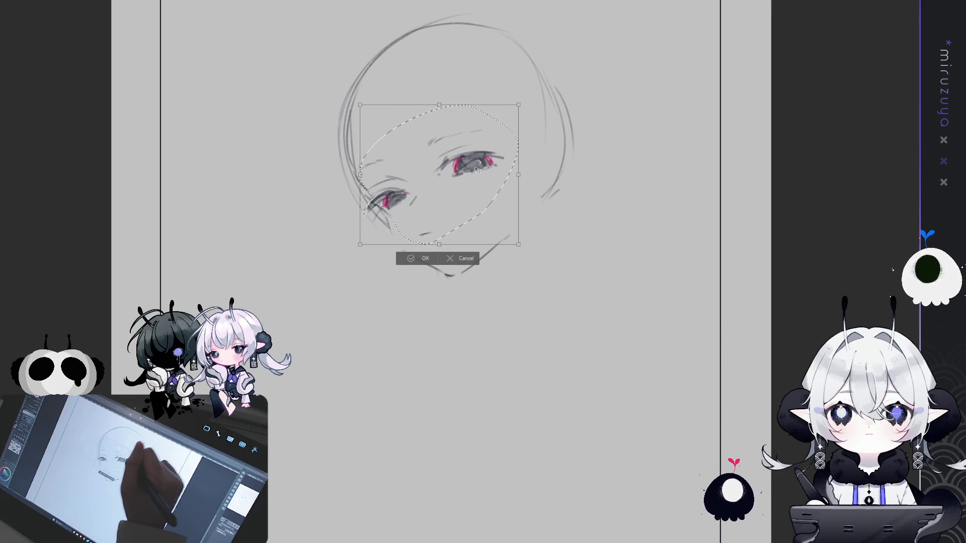
{"action": "key", "text": "Return"}
{"action": "key", "text": "ctrl+d"}
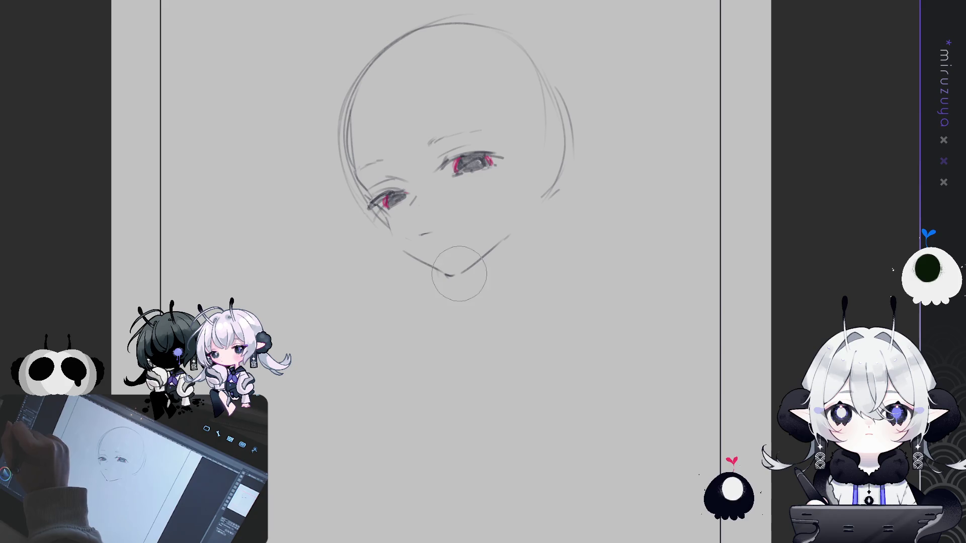
{"action": "key", "text": "bracketright"}
{"action": "key", "text": "bracketright"}
{"action": "key", "text": "bracketright"}
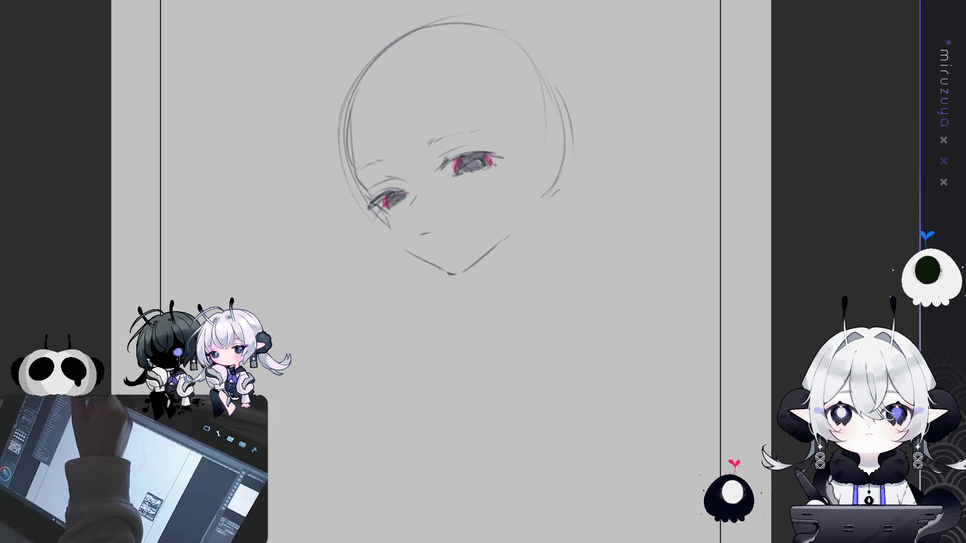
{"action": "key", "text": "ctrl+0"}
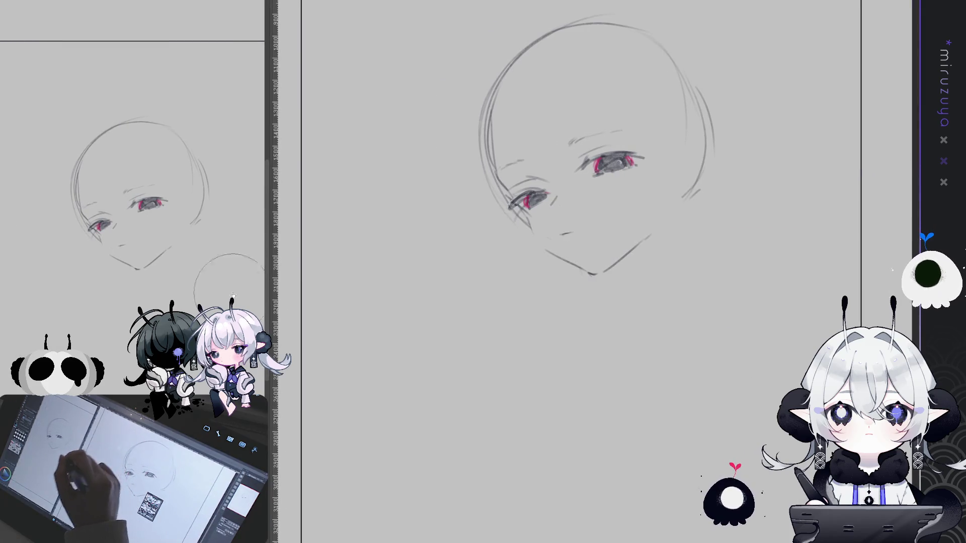
Join the cheek to the jaw, lengthen the mouth mark, draw a cheek curve, and lasso the inner face
{"action": "left_click_drag", "start_coordinate": [237, 291], "coordinate": [257, 248]}
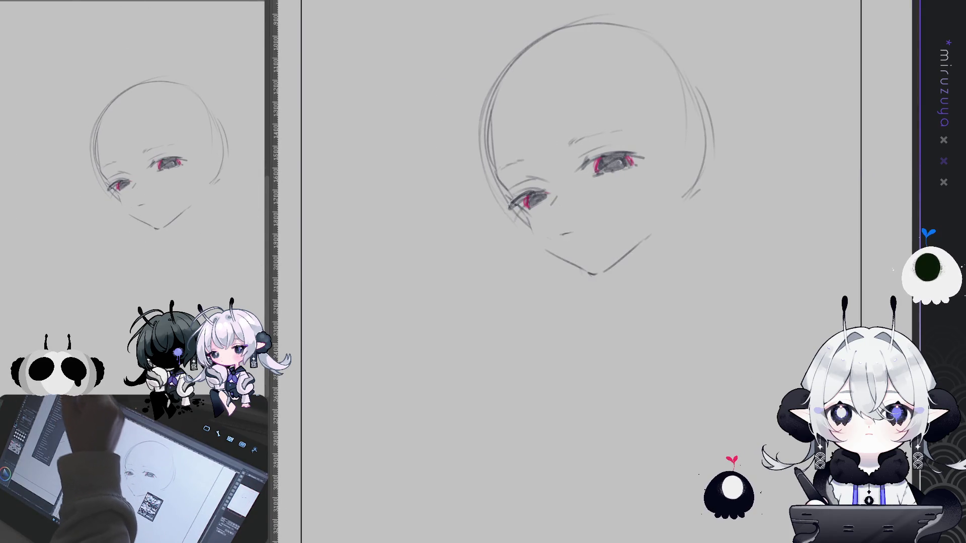
{"action": "key", "text": "ctrl+0"}
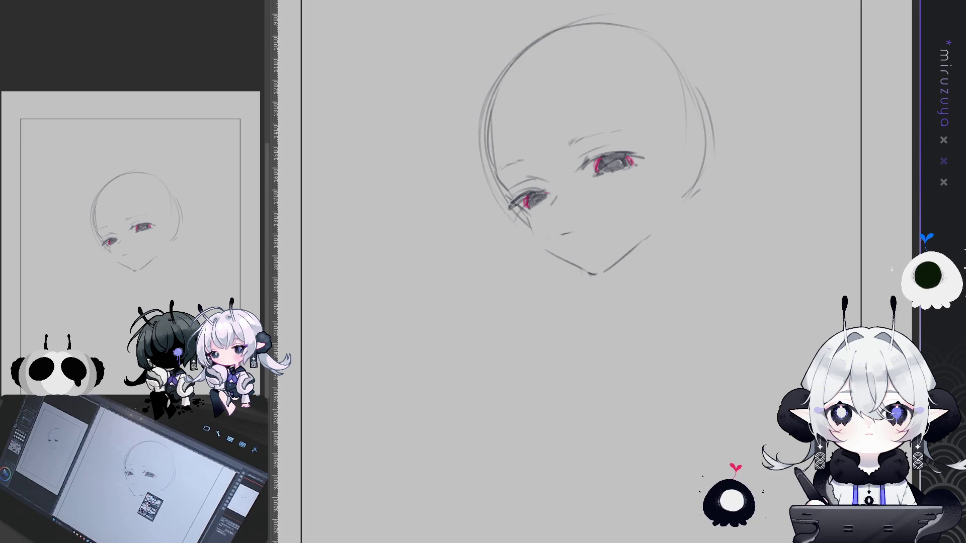
{"action": "key", "text": "ctrl+plus"}
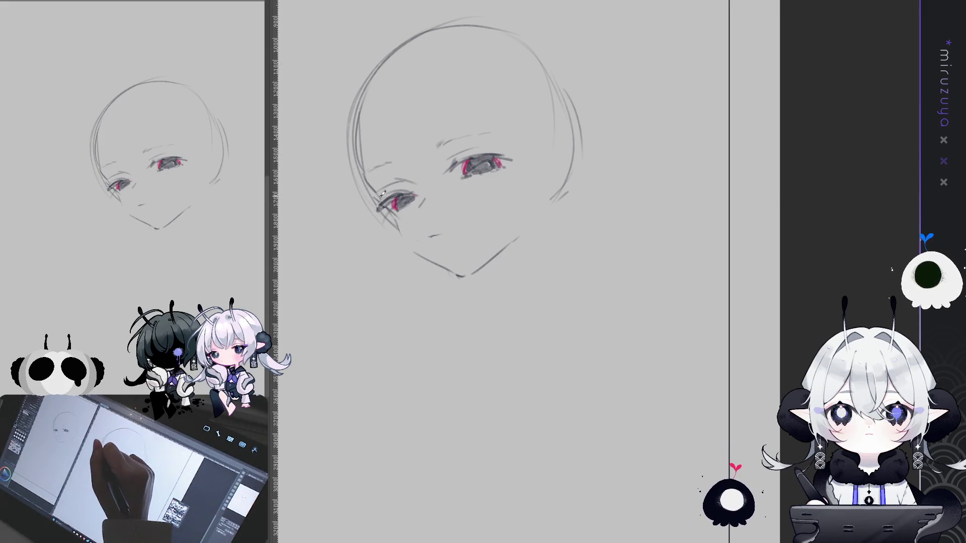
{"action": "left_click_drag", "start_coordinate": [405, 235], "coordinate": [459, 273]}
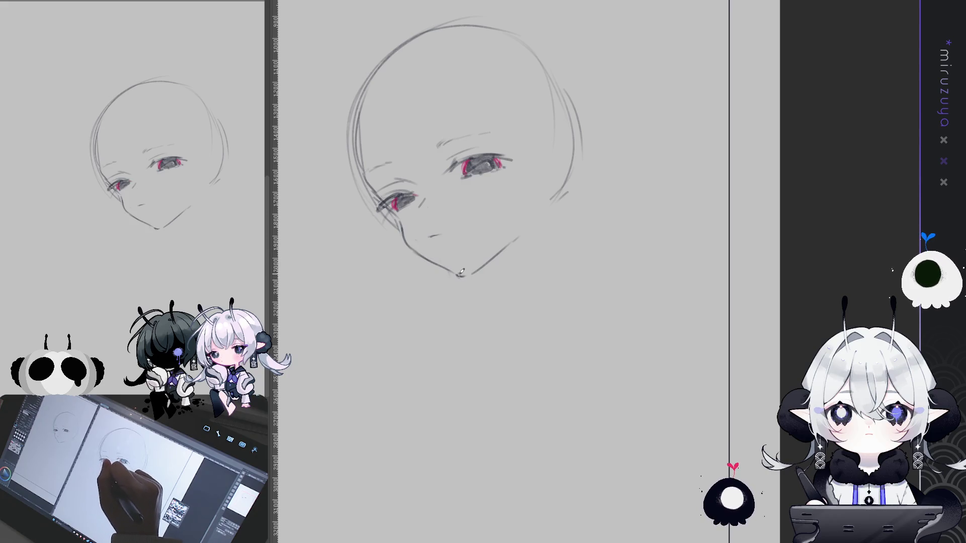
{"action": "left_click_drag", "start_coordinate": [438, 235], "coordinate": [445, 233]}
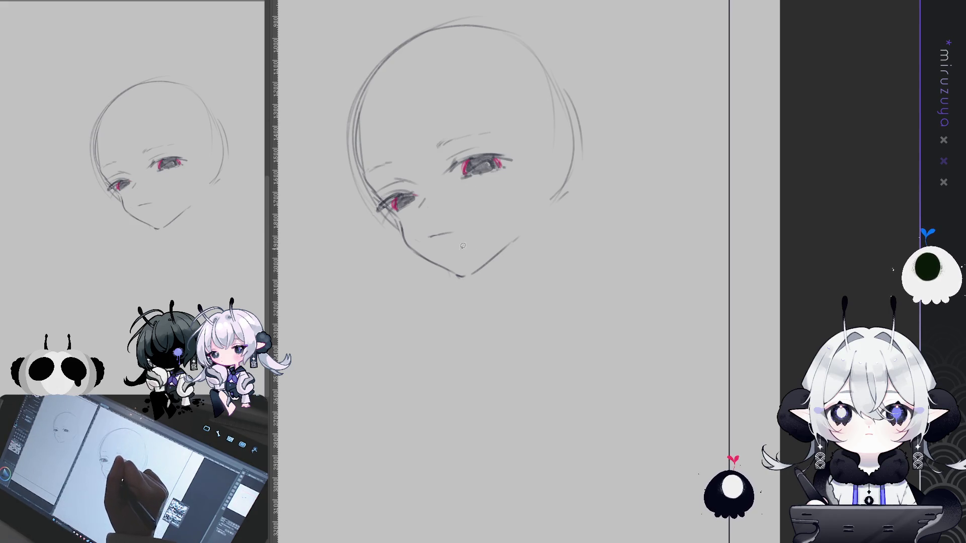
{"action": "left_click_drag", "start_coordinate": [439, 246], "coordinate": [403, 211]}
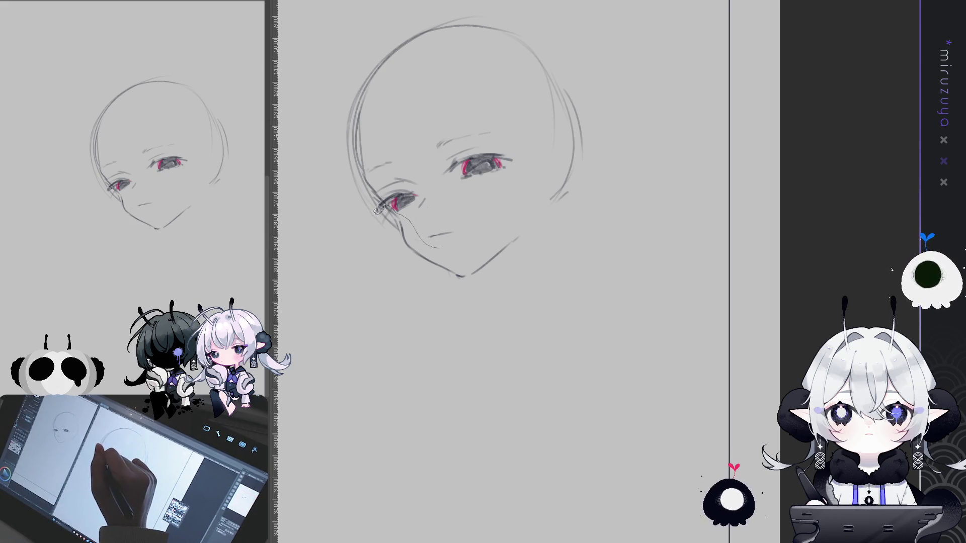
{"action": "left_click_drag", "start_coordinate": [517, 124], "coordinate": [528, 161]}
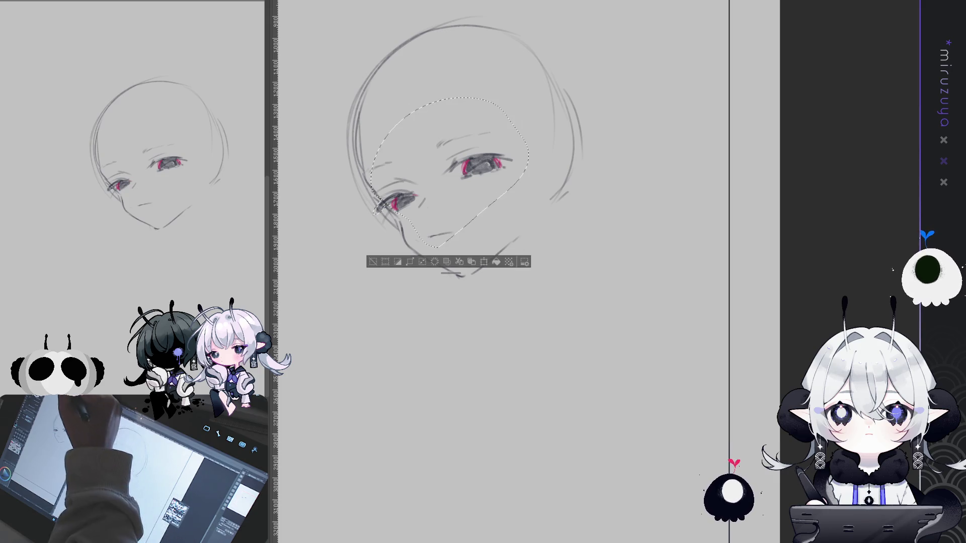
Rotate the eyes-and-mouth area slightly and shift it a little lower
{"action": "key", "text": "ctrl+t"}
{"action": "left_click_drag", "start_coordinate": [539, 72], "coordinate": [531, 66]}
{"action": "left_click_drag", "start_coordinate": [492, 133], "coordinate": [492, 135]}
{"action": "left_click_drag", "start_coordinate": [517, 92], "coordinate": [521, 96]}
{"action": "left_click_drag", "start_coordinate": [495, 133], "coordinate": [497, 134]}
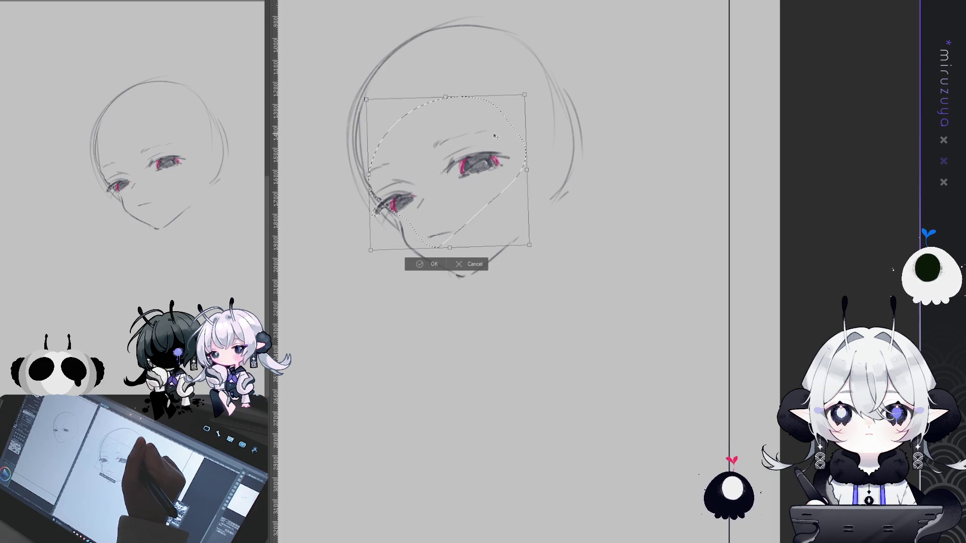
{"action": "key", "text": "Return"}
{"action": "left_click", "coordinate": [370, 262]}
Scale the mouth mark down to a small tick
{"action": "left_click_drag", "start_coordinate": [473, 224], "coordinate": [427, 240]}
{"action": "key", "text": "ctrl+t"}
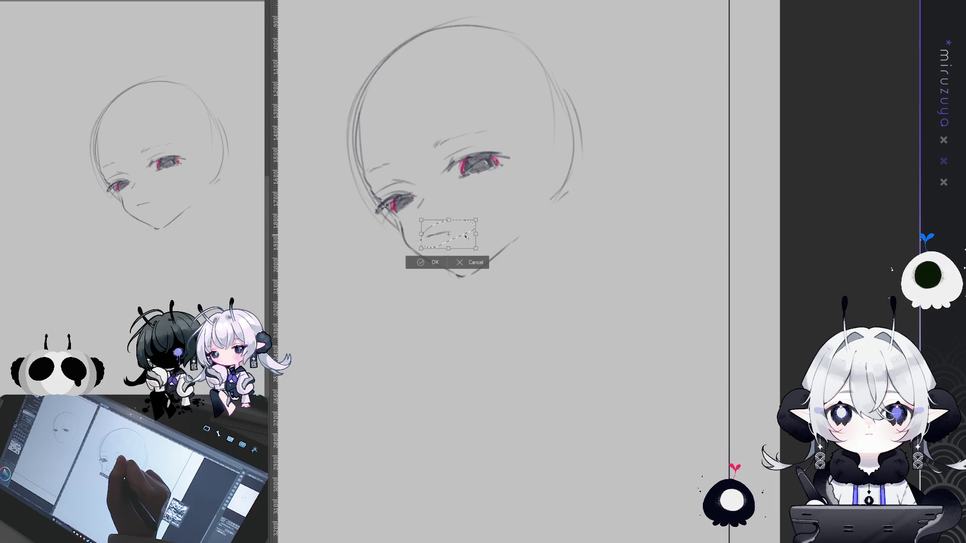
{"action": "key", "text": "Return"}
{"action": "key", "text": "ctrl+d"}
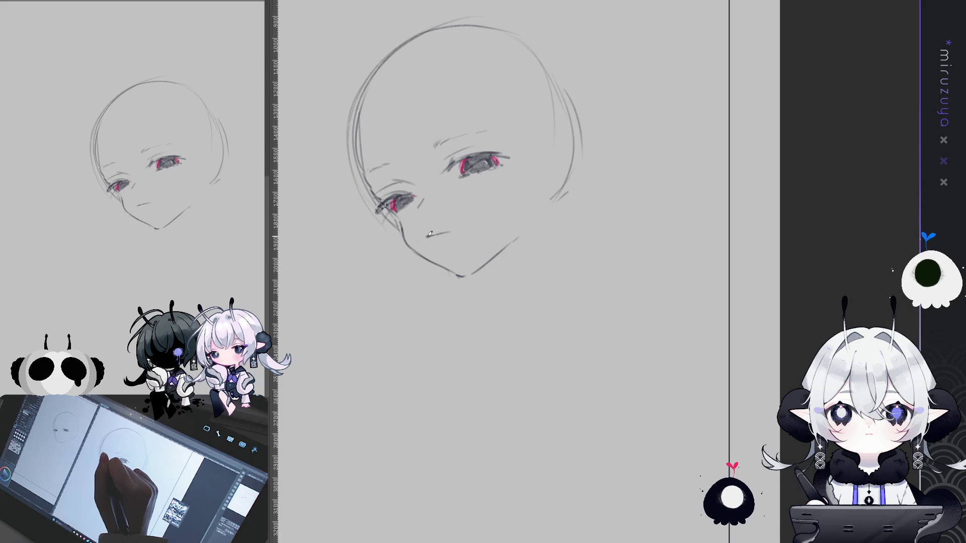
Draw a pointed elf ear on the right with the jaw line running up to it, and erase the mouth
{"action": "key", "text": "ctrl+z"}
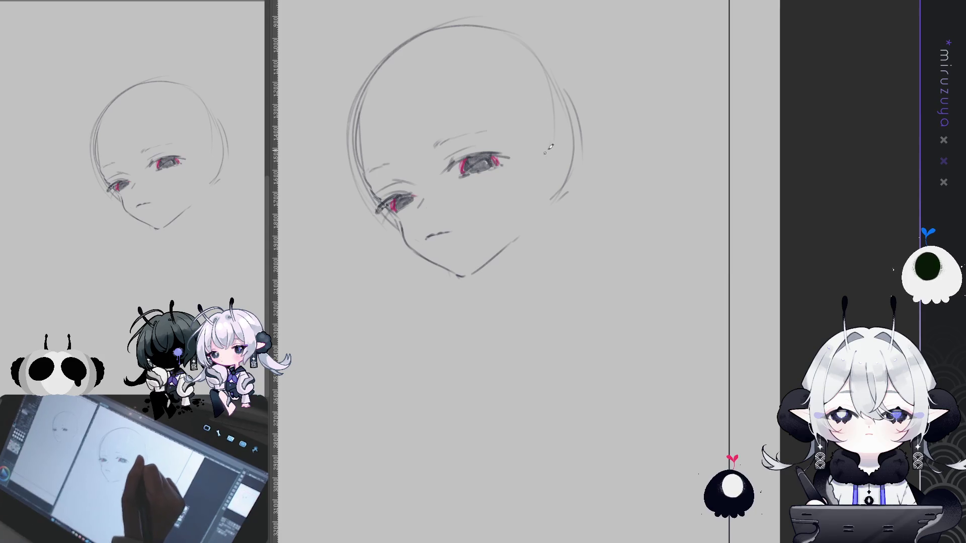
{"action": "key", "text": "ctrl+z"}
{"action": "left_click_drag", "start_coordinate": [536, 152], "coordinate": [608, 142]}
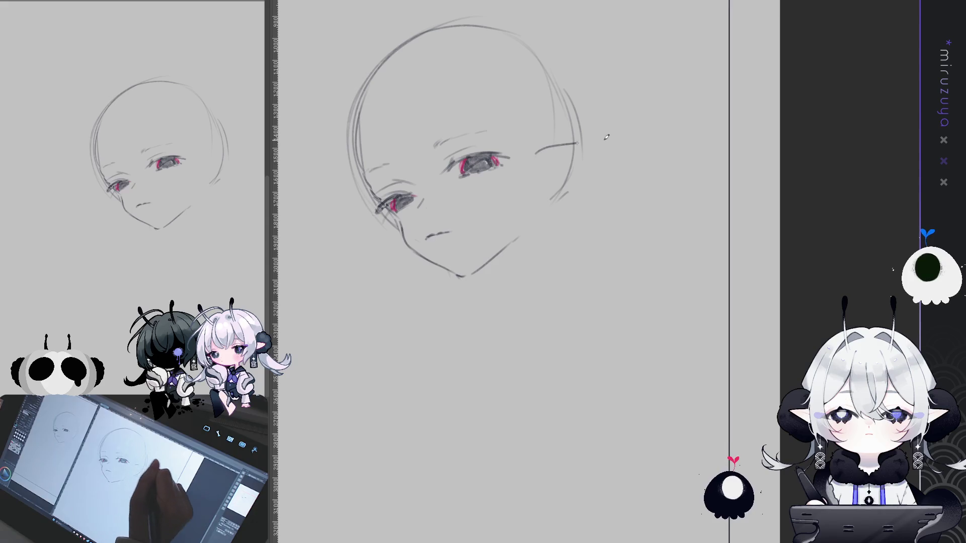
{"action": "left_click_drag", "start_coordinate": [516, 234], "coordinate": [535, 204]}
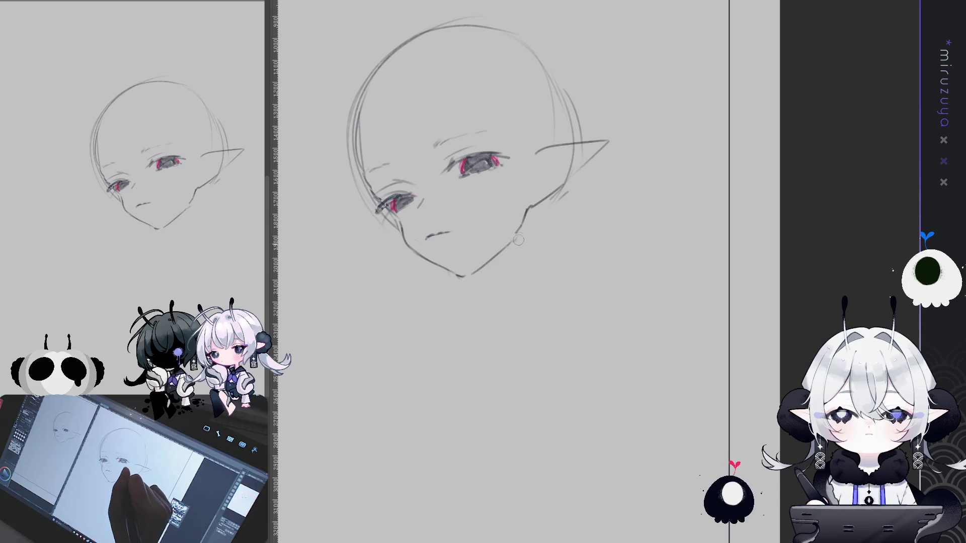
{"action": "key", "text": "e"}
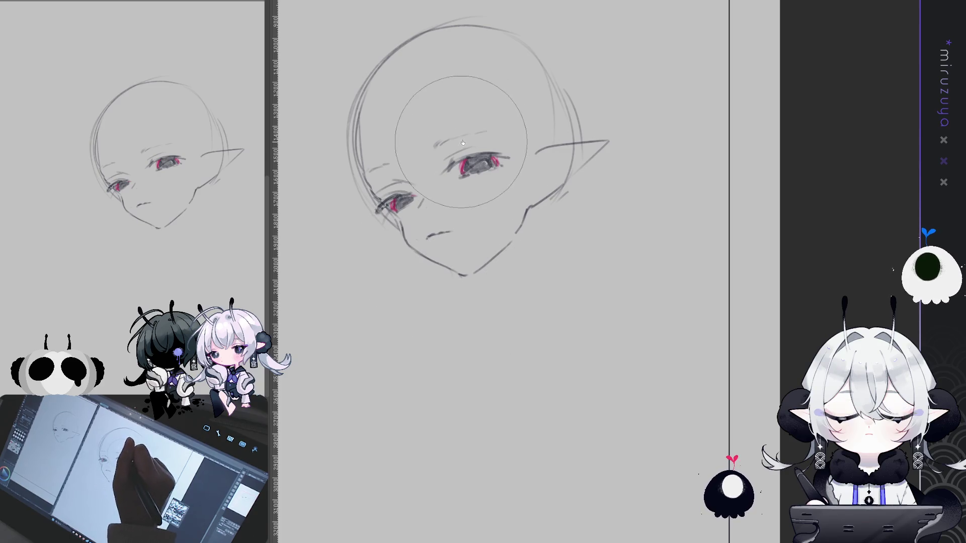
{"action": "left_click_drag", "start_coordinate": [427, 234], "coordinate": [453, 231]}
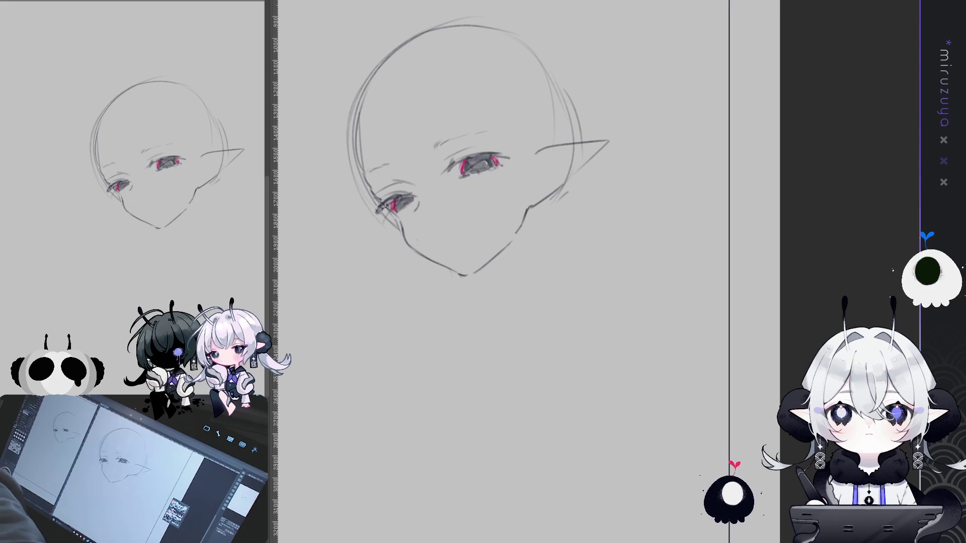
Try neck and under-chin strokes, then undo them
{"action": "mouse_move", "coordinate": [574, 151]}
{"action": "left_mouse_down"}
{"action": "mouse_move", "coordinate": [619, 166]}
{"action": "mouse_move", "coordinate": [604, 172]}
{"action": "left_mouse_up"}
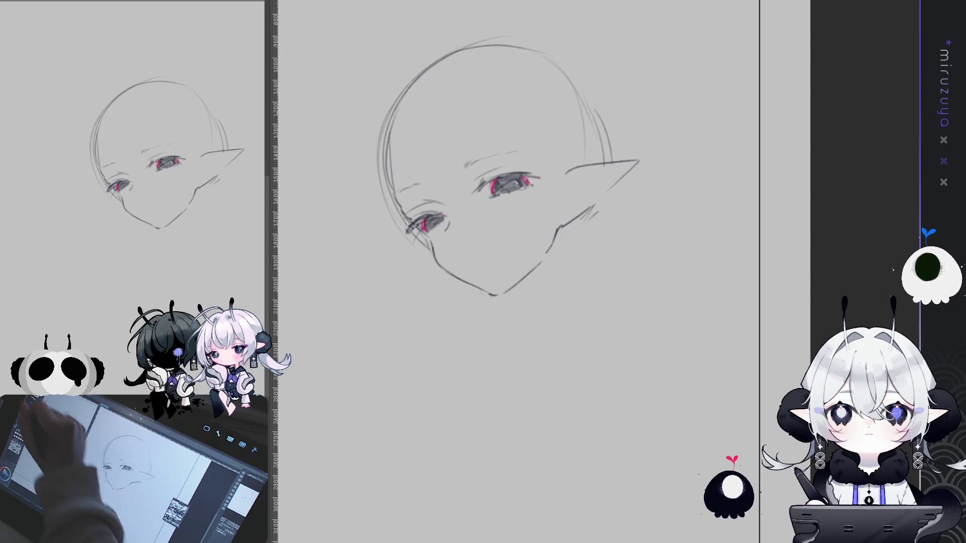
{"action": "left_click_drag", "start_coordinate": [514, 287], "coordinate": [529, 297]}
{"action": "left_click_drag", "start_coordinate": [554, 237], "coordinate": [582, 301]}
{"action": "key", "text": "ctrl+z"}
{"action": "left_click_drag", "start_coordinate": [557, 232], "coordinate": [590, 282]}
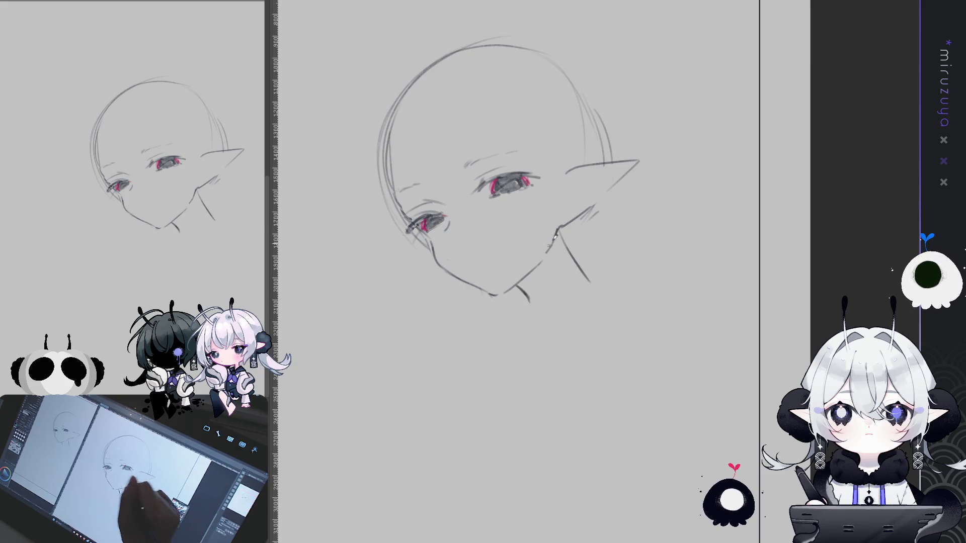
{"action": "key", "text": "ctrl+z"}
{"action": "left_click_drag", "start_coordinate": [515, 286], "coordinate": [516, 303]}
{"action": "key", "text": "ctrl+z"}
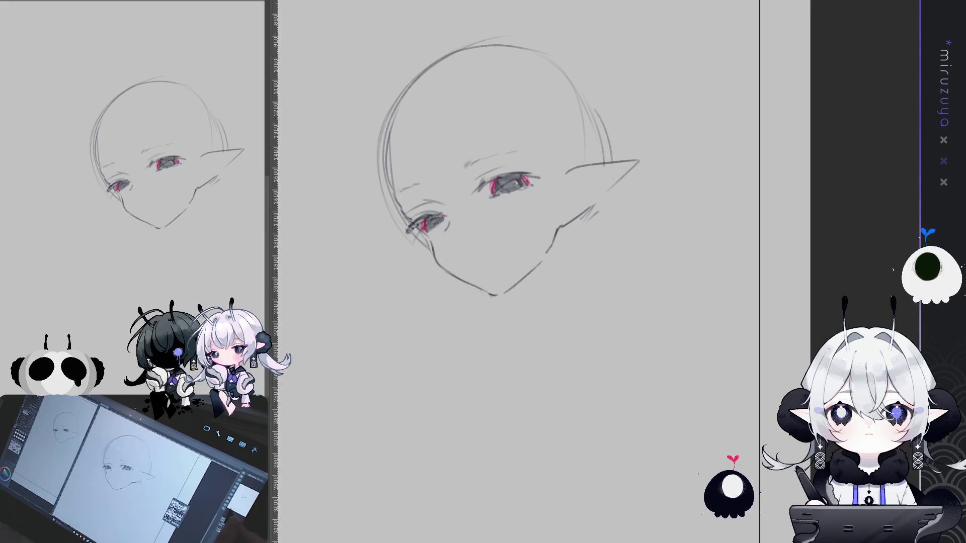
Nudge the lassoed face features slightly to the right
{"action": "left_click_drag", "start_coordinate": [749, 156], "coordinate": [795, 160]}
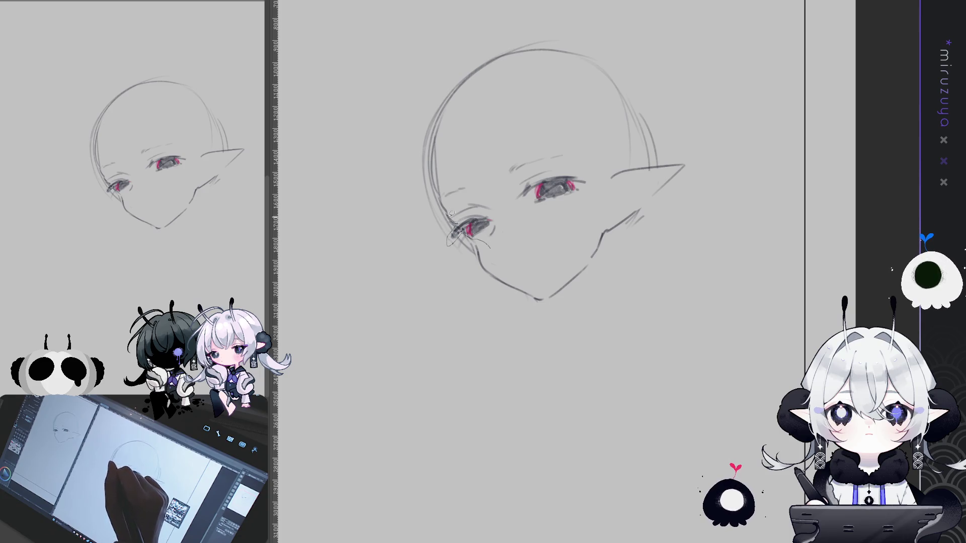
{"action": "left_click_drag", "start_coordinate": [585, 135], "coordinate": [564, 212]}
{"action": "key", "text": "ctrl+t"}
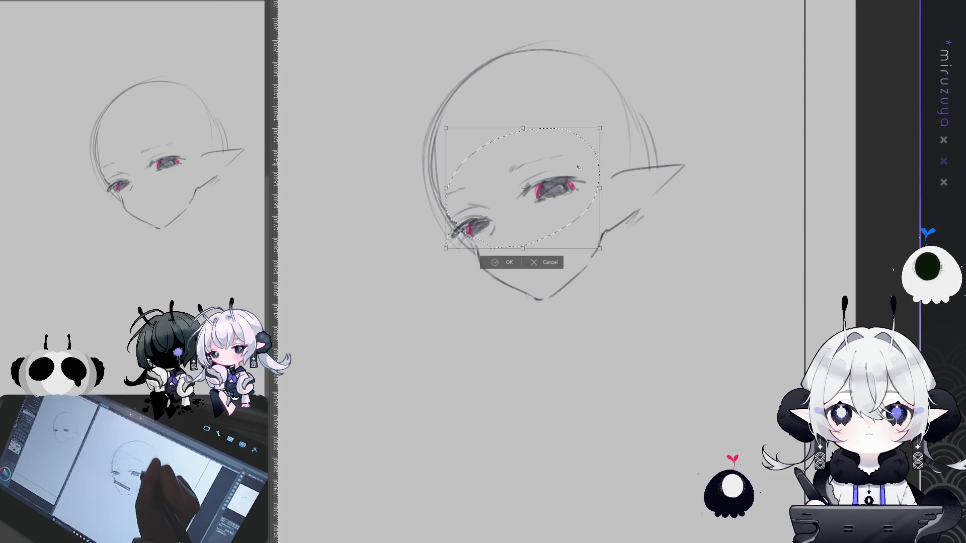
{"action": "left_click_drag", "start_coordinate": [580, 173], "coordinate": [586, 173]}
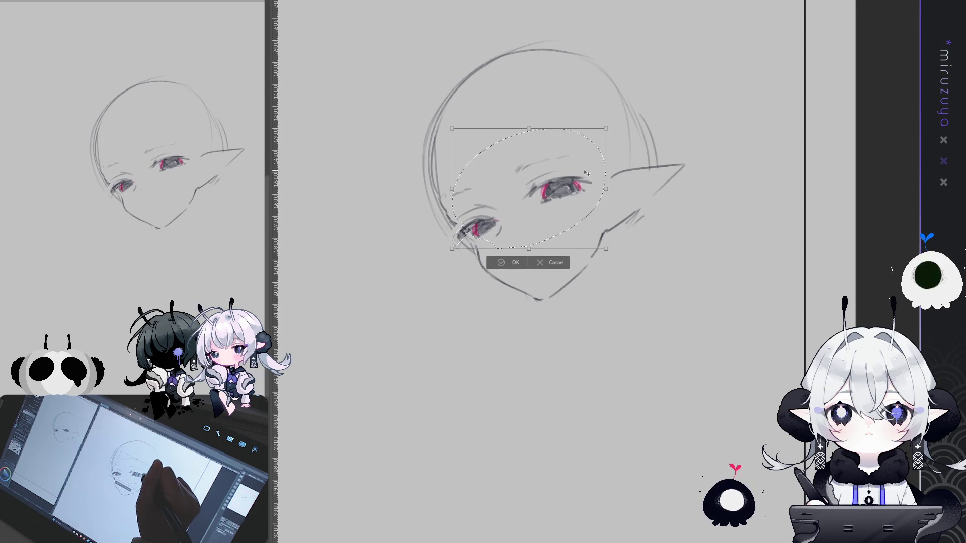
{"action": "left_click", "coordinate": [503, 264]}
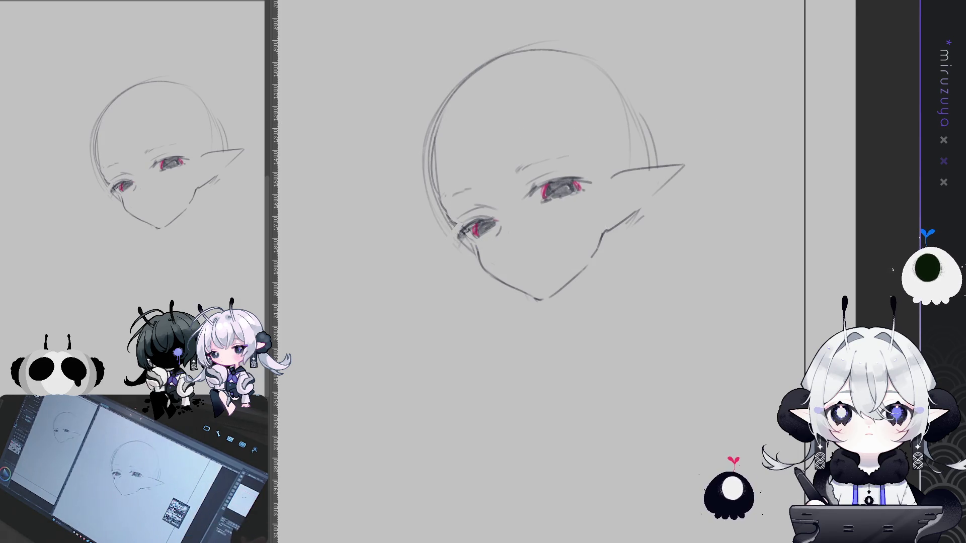
Flip the canvas view horizontally and shrink the left eye slightly
{"action": "key", "text": "h"}
{"action": "mouse_move", "coordinate": [856, 306]}
{"action": "left_mouse_down"}
{"action": "mouse_move", "coordinate": [615, 296]}
{"action": "mouse_move", "coordinate": [661, 296]}
{"action": "left_mouse_up"}
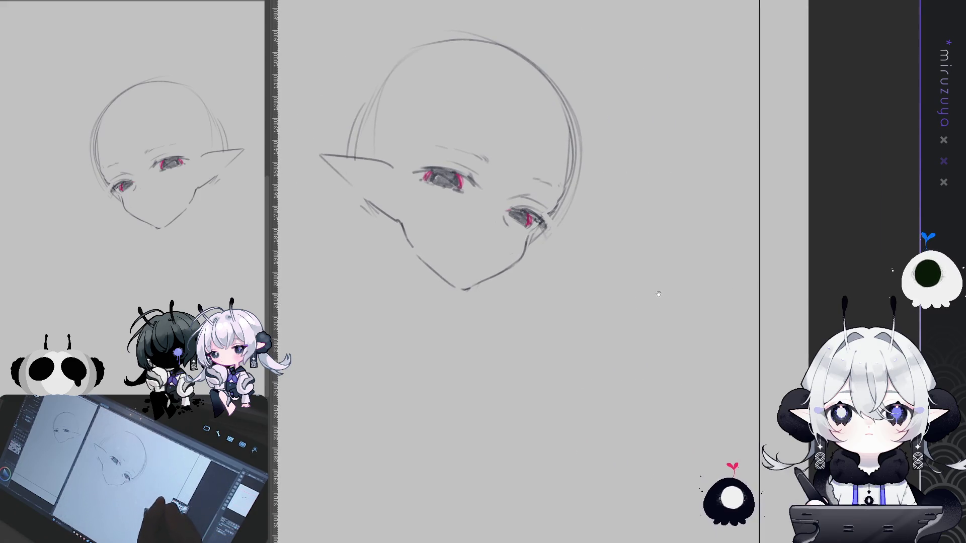
{"action": "left_click_drag", "start_coordinate": [453, 212], "coordinate": [505, 157]}
{"action": "key", "text": "ctrl+t"}
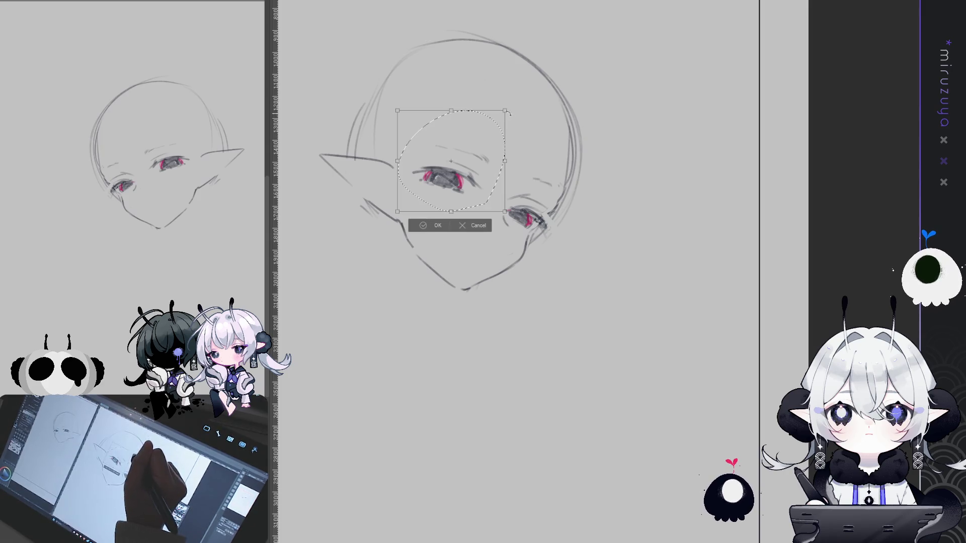
{"action": "left_click_drag", "start_coordinate": [504, 117], "coordinate": [489, 142]}
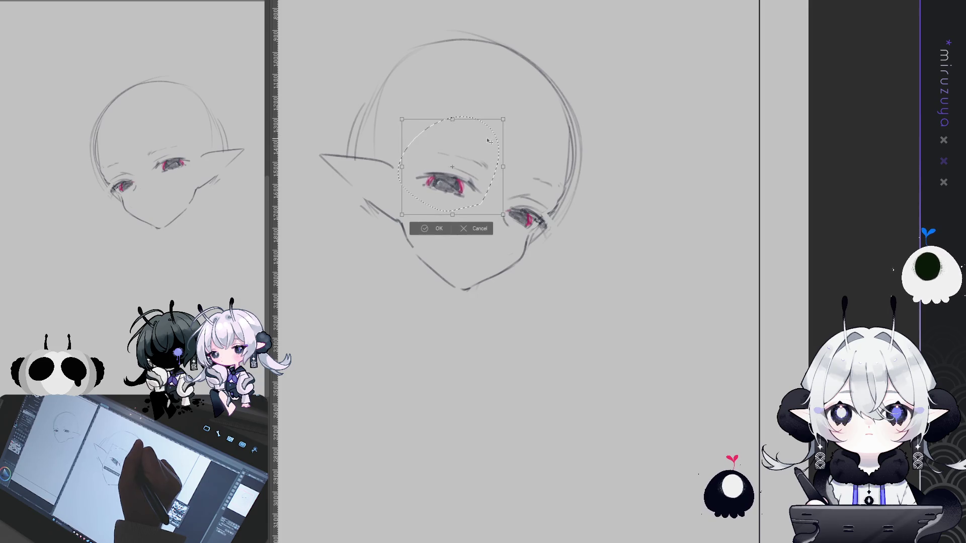
{"action": "key", "text": "Return"}
{"action": "key", "text": "ctrl+d"}
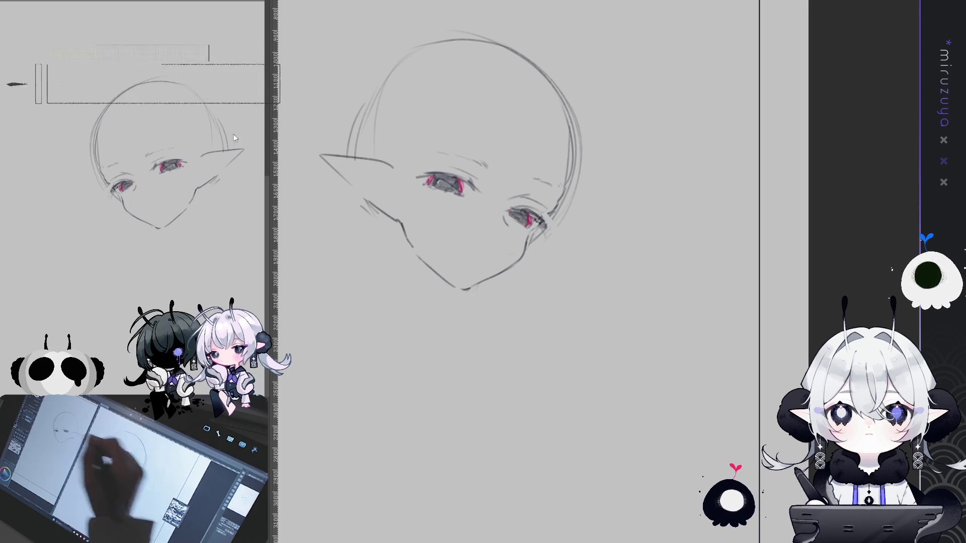
Tilt the whole head sketch slightly counter-clockwise
{"action": "key", "text": "ctrl+t"}
{"action": "left_click_drag", "start_coordinate": [525, 7], "coordinate": [518, 5]}
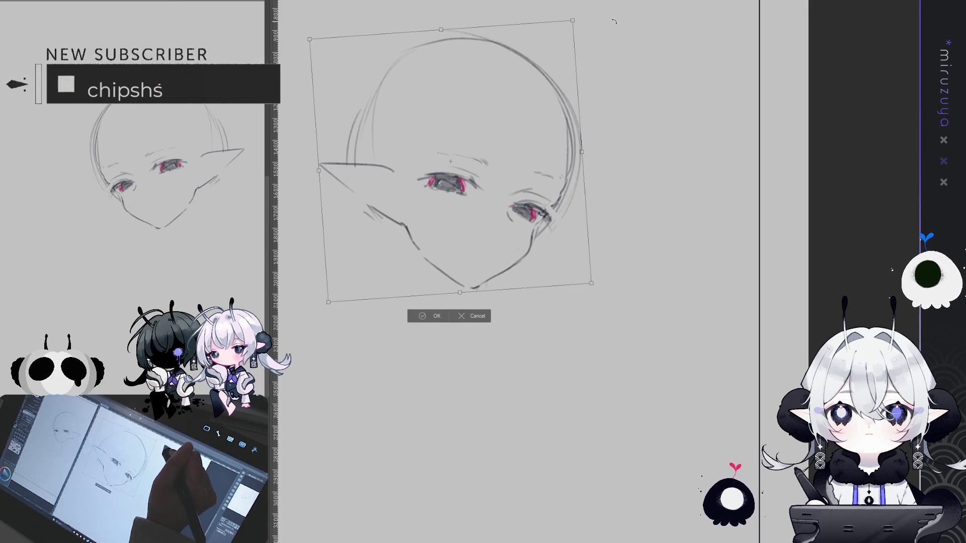
{"action": "left_click", "coordinate": [435, 313]}
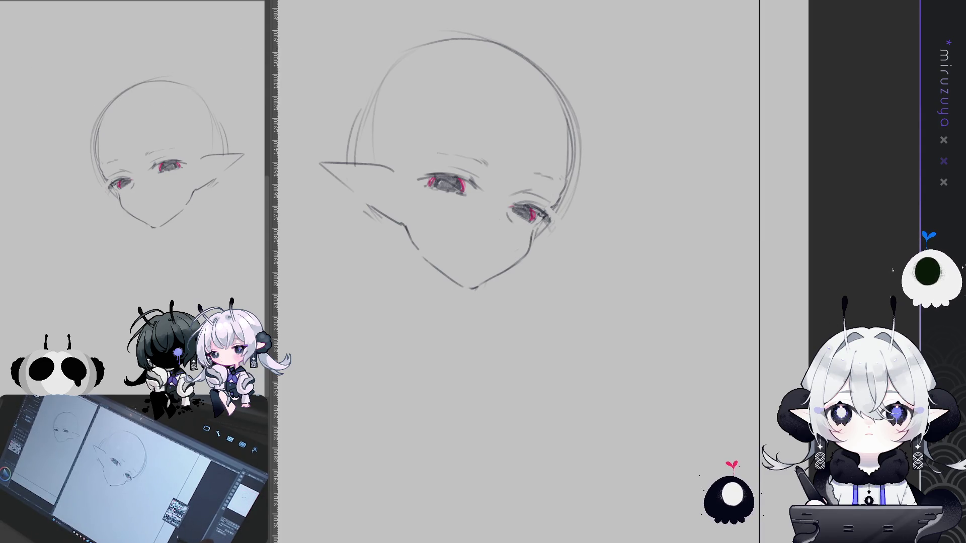
{"action": "left_click_drag", "start_coordinate": [613, 214], "coordinate": [648, 214]}
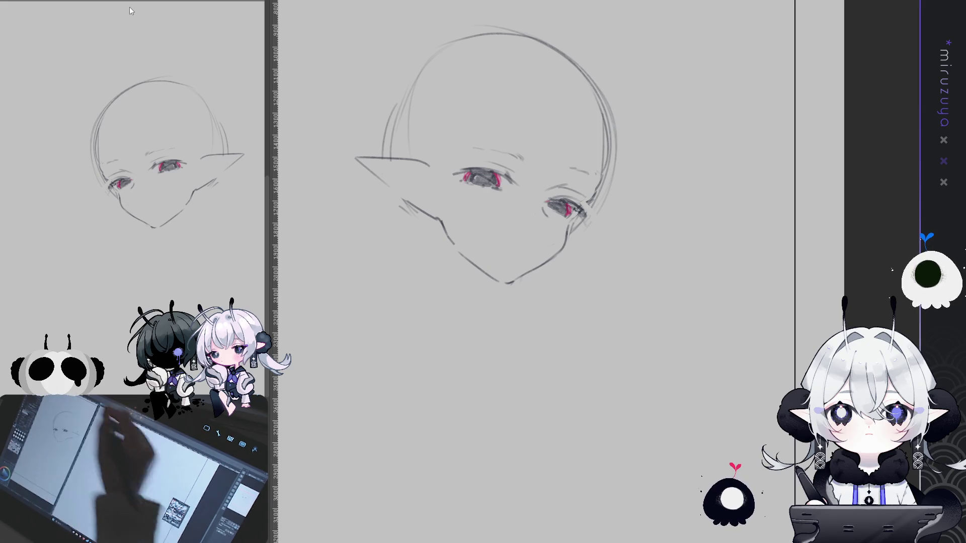
Redraw the skull arc over the head and erase the faint strokes beside the ear
{"action": "mouse_move", "coordinate": [664, 120]}
{"action": "left_mouse_down"}
{"action": "mouse_move", "coordinate": [658, 153]}
{"action": "mouse_move", "coordinate": [643, 162]}
{"action": "mouse_move", "coordinate": [662, 177]}
{"action": "mouse_move", "coordinate": [712, 182]}
{"action": "left_mouse_up"}
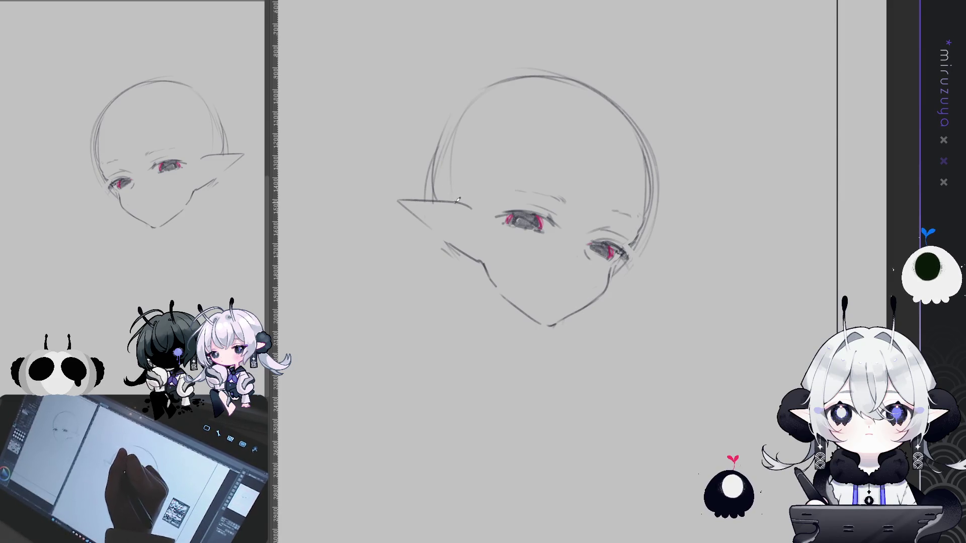
{"action": "mouse_move", "coordinate": [451, 200]}
{"action": "left_mouse_down"}
{"action": "mouse_move", "coordinate": [477, 119]}
{"action": "mouse_move", "coordinate": [624, 114]}
{"action": "mouse_move", "coordinate": [658, 208]}
{"action": "left_mouse_up"}
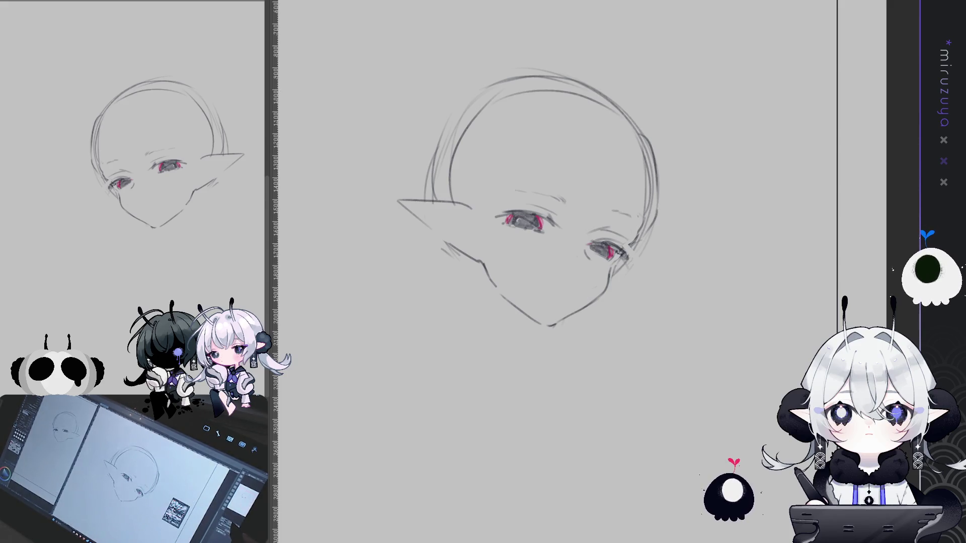
{"action": "key", "text": "ctrl+minus"}
{"action": "mouse_move", "coordinate": [493, 213]}
{"action": "left_mouse_down"}
{"action": "mouse_move", "coordinate": [482, 224]}
{"action": "mouse_move", "coordinate": [517, 157]}
{"action": "mouse_move", "coordinate": [548, 145]}
{"action": "mouse_move", "coordinate": [594, 148]}
{"action": "left_mouse_up"}
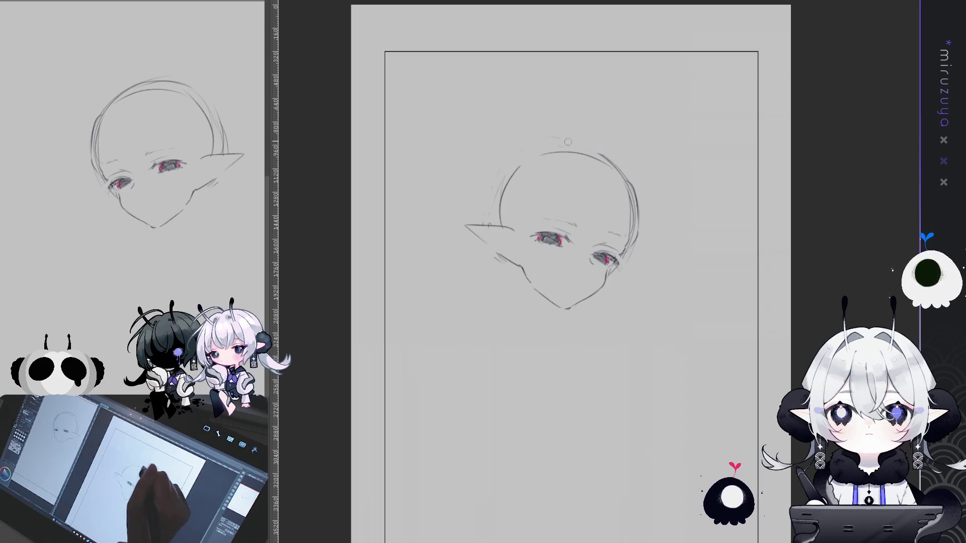
{"action": "mouse_move", "coordinate": [666, 245]}
{"action": "left_mouse_down"}
{"action": "mouse_move", "coordinate": [582, 208]}
{"action": "mouse_move", "coordinate": [619, 184]}
{"action": "left_mouse_up"}
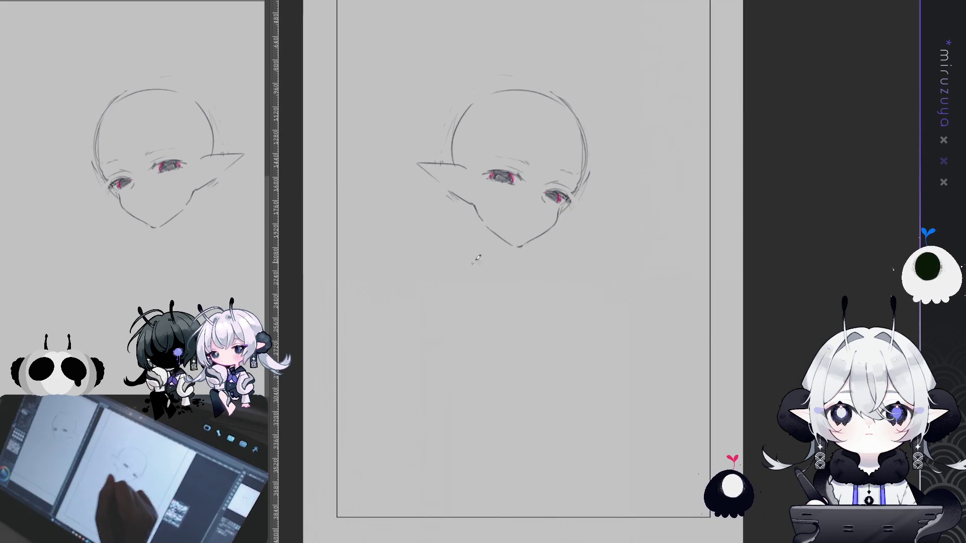
Draw the neck line down from the jaw and redraw the shoulder stroke lower at left
{"action": "left_click_drag", "start_coordinate": [475, 212], "coordinate": [452, 268]}
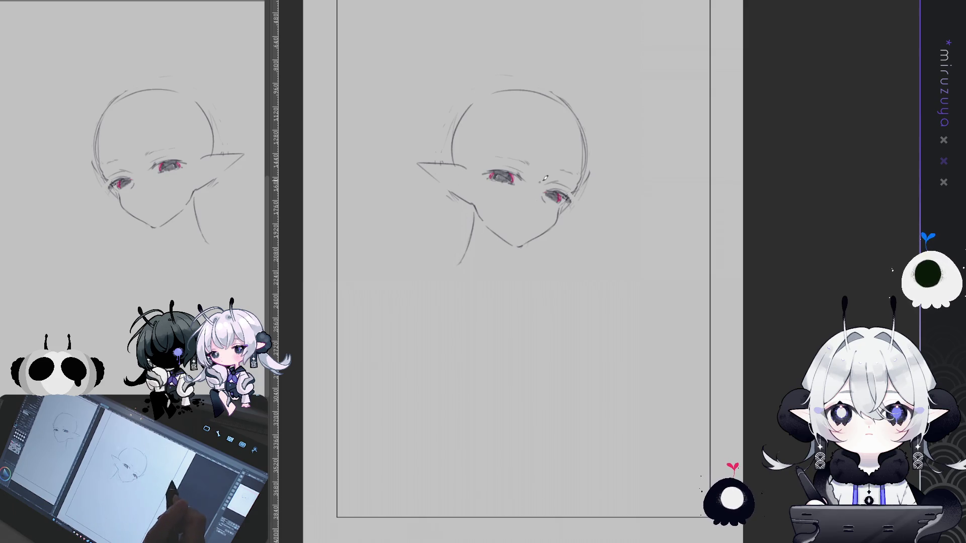
{"action": "left_click_drag", "start_coordinate": [558, 209], "coordinate": [535, 235]}
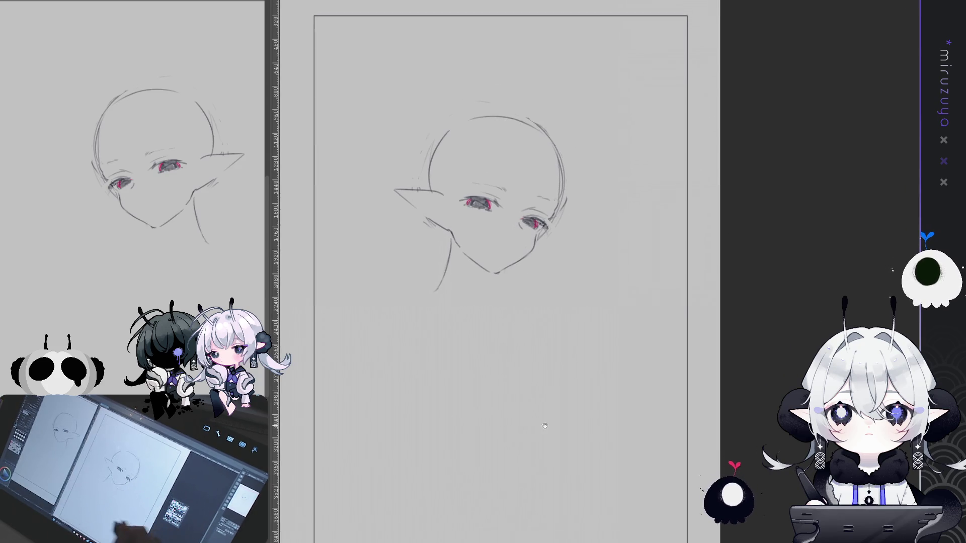
{"action": "left_click_drag", "start_coordinate": [556, 418], "coordinate": [590, 443]}
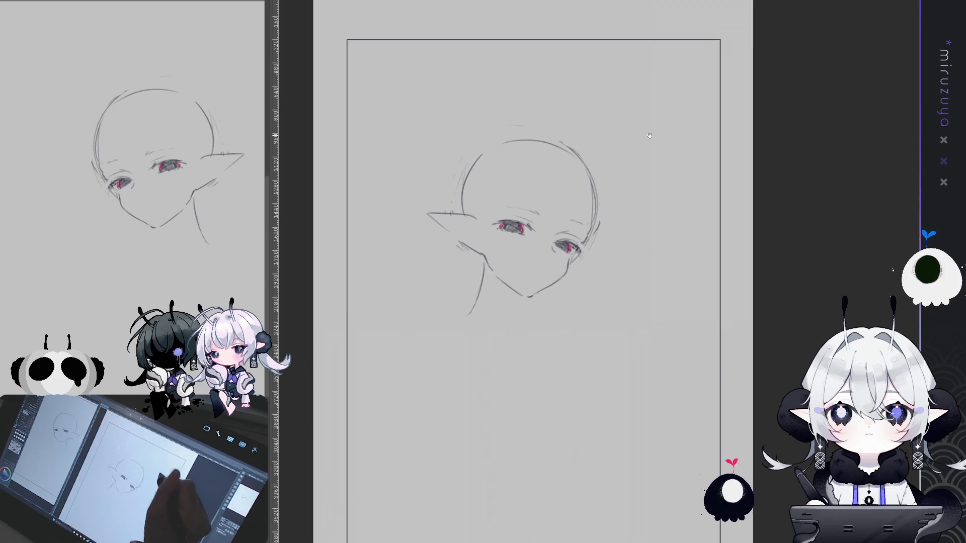
{"action": "left_click_drag", "start_coordinate": [649, 130], "coordinate": [645, 132]}
{"action": "key", "text": "ctrl+z"}
{"action": "mouse_move", "coordinate": [355, 285]}
{"action": "left_mouse_down"}
{"action": "mouse_move", "coordinate": [421, 280]}
{"action": "mouse_move", "coordinate": [526, 185]}
{"action": "left_mouse_up"}
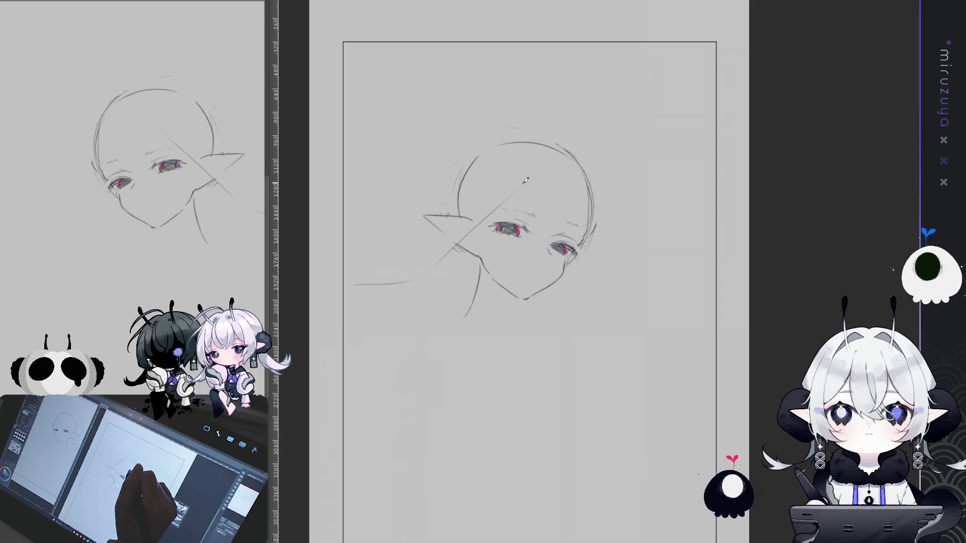
Redraw the shoulder and a diagonal arm line, extending its lower end and raised top corner
{"action": "key", "text": "ctrl+z"}
{"action": "key", "text": "ctrl+z"}
{"action": "mouse_move", "coordinate": [330, 316]}
{"action": "left_mouse_down"}
{"action": "mouse_move", "coordinate": [407, 308]}
{"action": "mouse_move", "coordinate": [614, 121]}
{"action": "mouse_move", "coordinate": [694, 198]}
{"action": "mouse_move", "coordinate": [716, 237]}
{"action": "mouse_move", "coordinate": [629, 322]}
{"action": "left_mouse_up"}
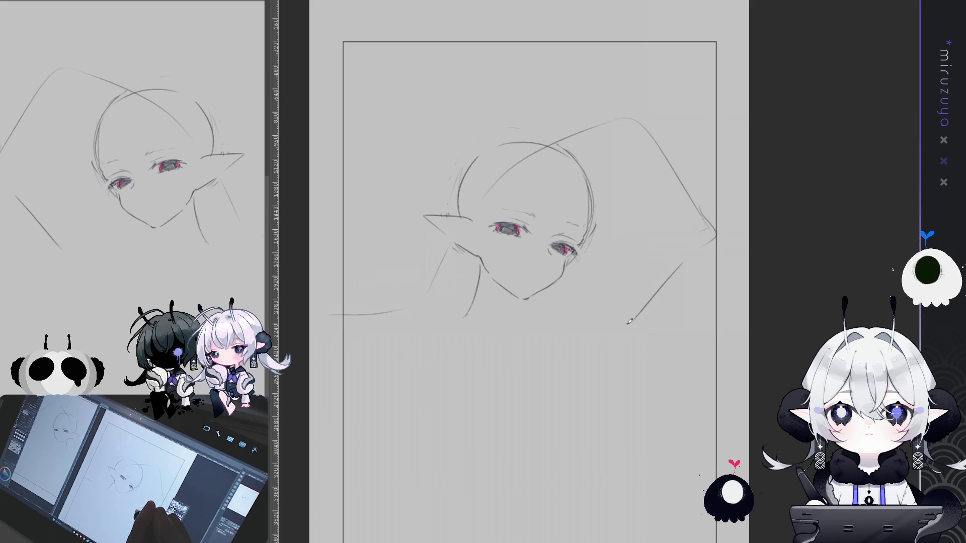
{"action": "key", "text": "ctrl+z"}
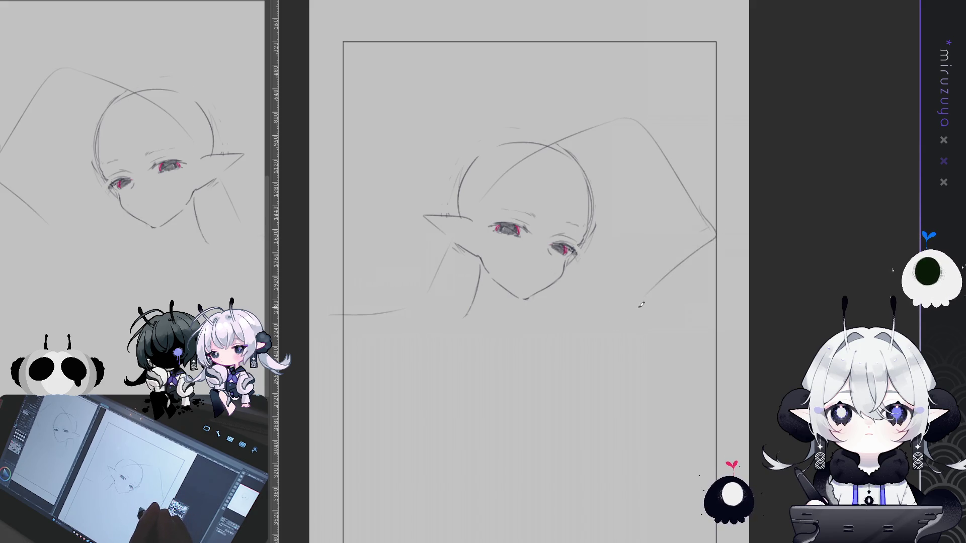
{"action": "left_click_drag", "start_coordinate": [619, 330], "coordinate": [576, 336]}
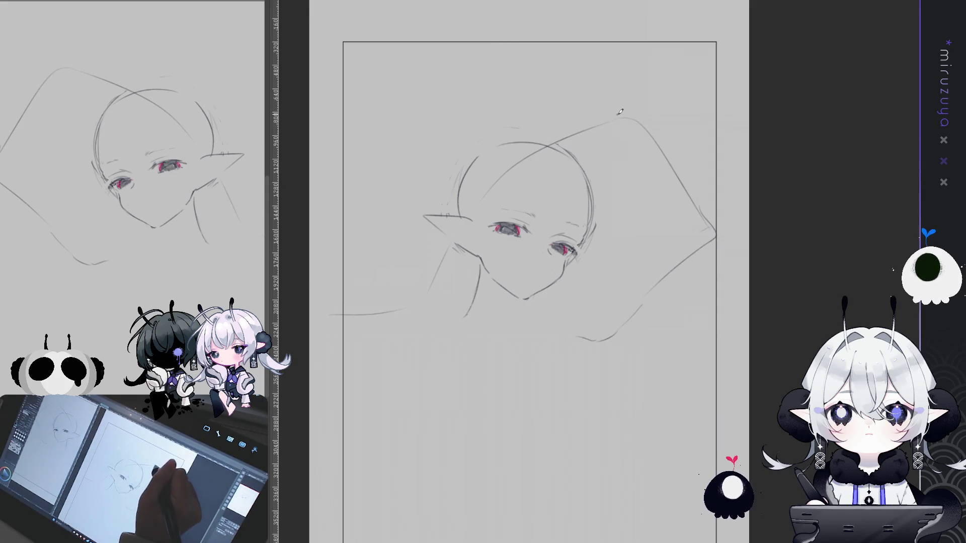
{"action": "left_click_drag", "start_coordinate": [642, 115], "coordinate": [557, 142]}
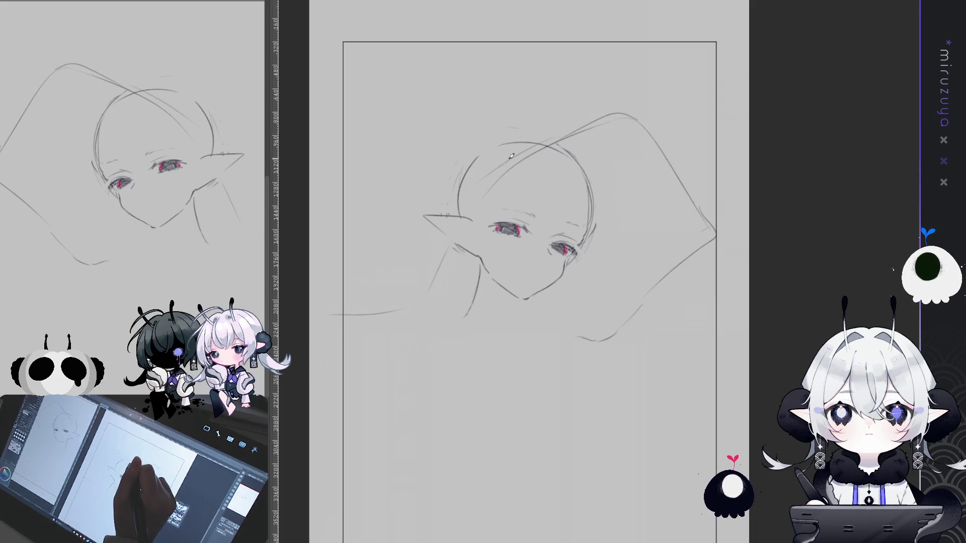
Add a line from the ear and a peaked shape with a small hook above the head
{"action": "mouse_move", "coordinate": [457, 195]}
{"action": "left_mouse_down"}
{"action": "mouse_move", "coordinate": [398, 261]}
{"action": "mouse_move", "coordinate": [459, 104]}
{"action": "mouse_move", "coordinate": [523, 75]}
{"action": "left_mouse_up"}
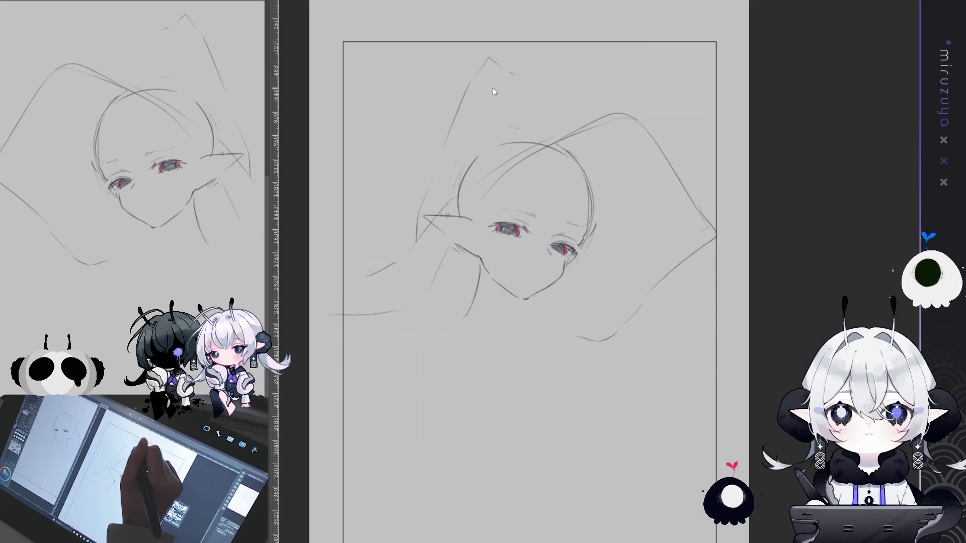
{"action": "left_click_drag", "start_coordinate": [465, 95], "coordinate": [520, 65]}
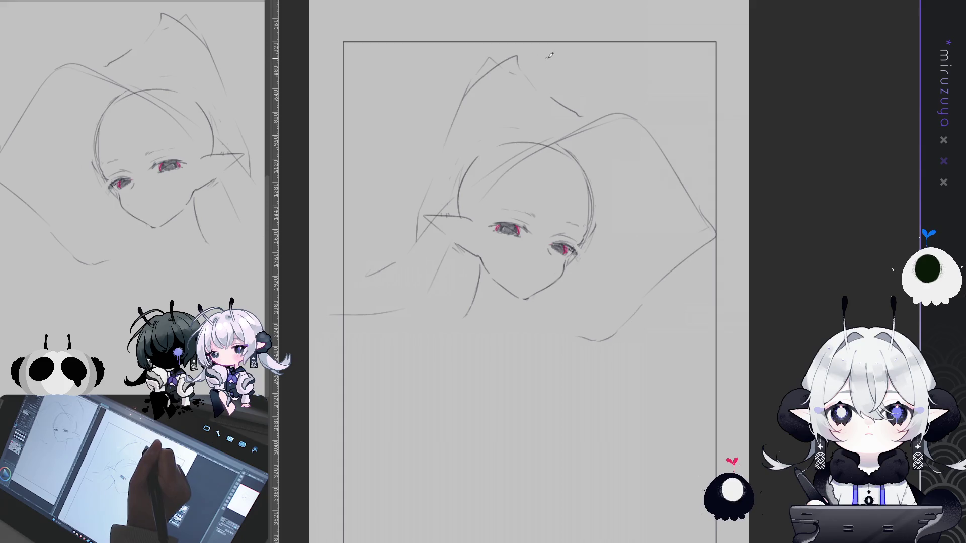
{"action": "key", "text": "ctrl+z"}
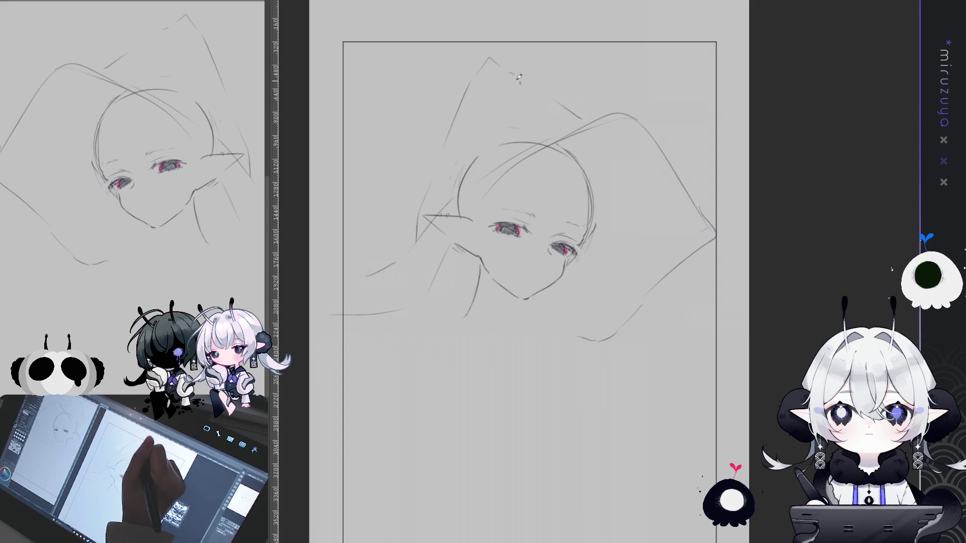
{"action": "mouse_move", "coordinate": [468, 71]}
{"action": "left_mouse_down"}
{"action": "mouse_move", "coordinate": [469, 88]}
{"action": "mouse_move", "coordinate": [452, 88]}
{"action": "left_mouse_up"}
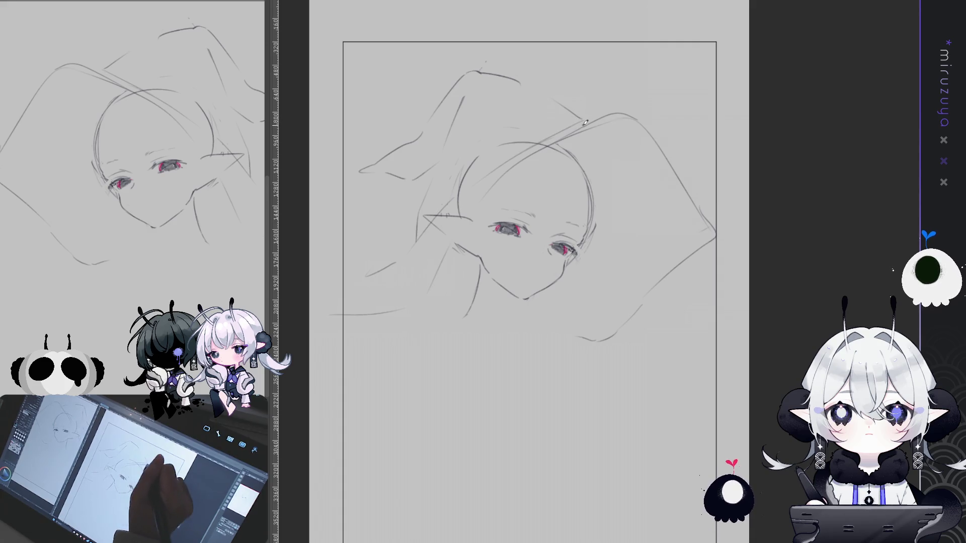
Sketch a hair bun on top of the head, a curve beside it, and a curl left of the face
{"action": "mouse_move", "coordinate": [569, 109]}
{"action": "left_mouse_down"}
{"action": "mouse_move", "coordinate": [587, 103]}
{"action": "mouse_move", "coordinate": [558, 111]}
{"action": "left_mouse_up"}
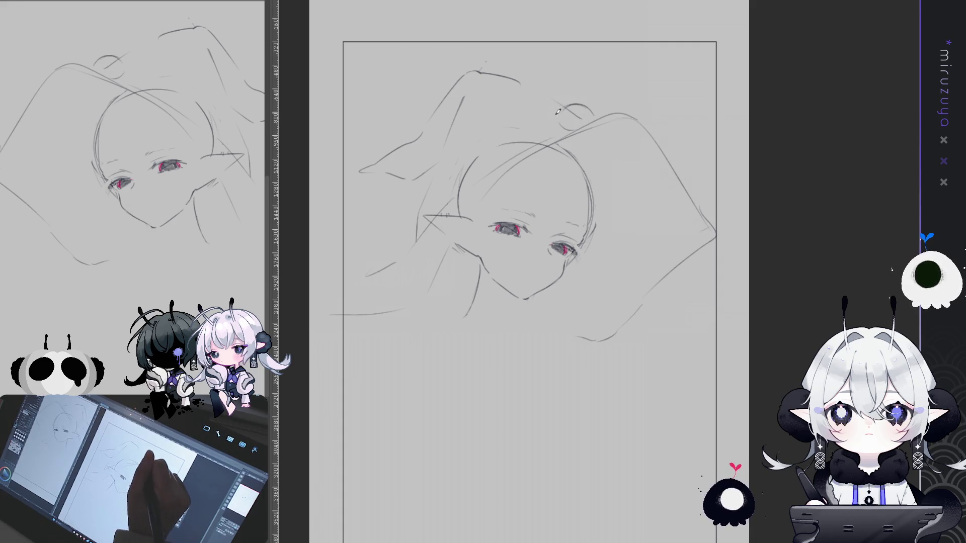
{"action": "mouse_move", "coordinate": [521, 140]}
{"action": "left_mouse_down"}
{"action": "mouse_move", "coordinate": [543, 108]}
{"action": "mouse_move", "coordinate": [480, 150]}
{"action": "left_mouse_up"}
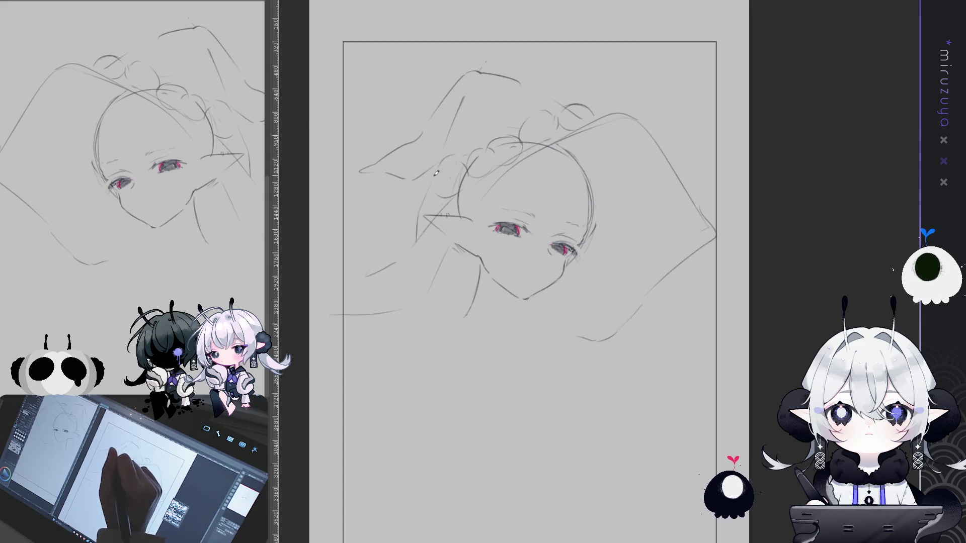
{"action": "left_click_drag", "start_coordinate": [398, 218], "coordinate": [400, 240]}
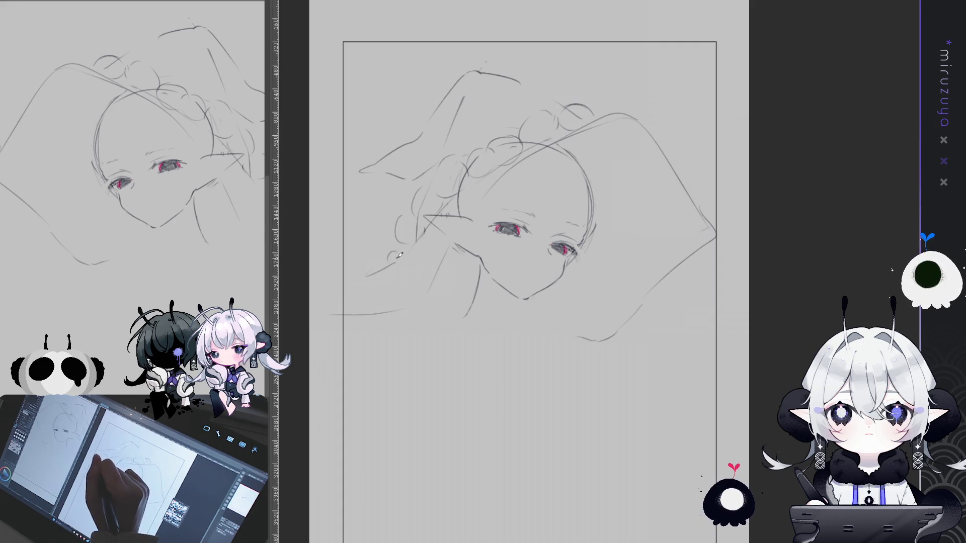
Draw a long arm line down to the left, then mirror the canvas view horizontally
{"action": "mouse_move", "coordinate": [658, 193]}
{"action": "left_mouse_down"}
{"action": "mouse_move", "coordinate": [610, 163]}
{"action": "mouse_move", "coordinate": [644, 142]}
{"action": "left_mouse_up"}
{"action": "mouse_move", "coordinate": [455, 168]}
{"action": "left_mouse_down"}
{"action": "mouse_move", "coordinate": [402, 260]}
{"action": "mouse_move", "coordinate": [324, 268]}
{"action": "left_mouse_up"}
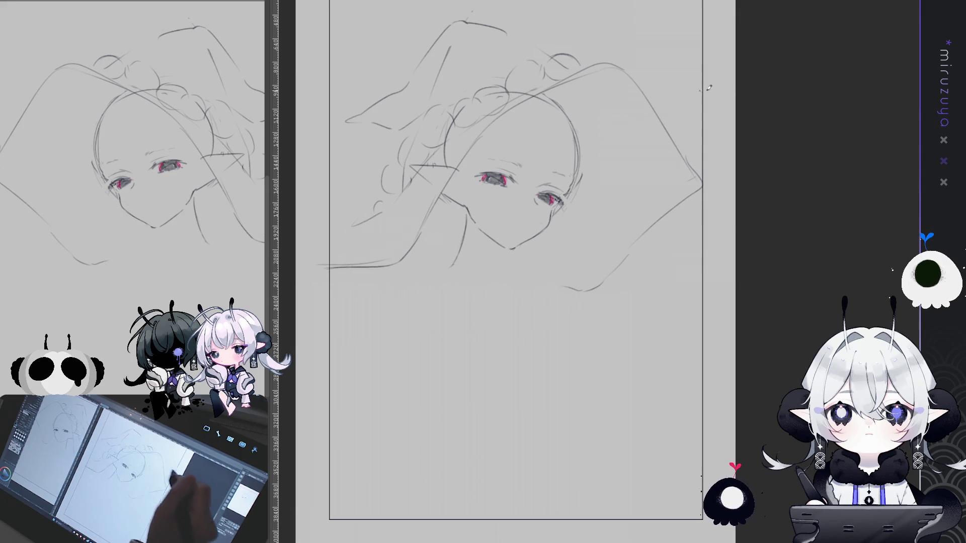
{"action": "key", "text": "h"}
{"action": "mouse_move", "coordinate": [655, 272]}
{"action": "left_mouse_down"}
{"action": "mouse_move", "coordinate": [473, 289]}
{"action": "mouse_move", "coordinate": [488, 289]}
{"action": "left_mouse_up"}
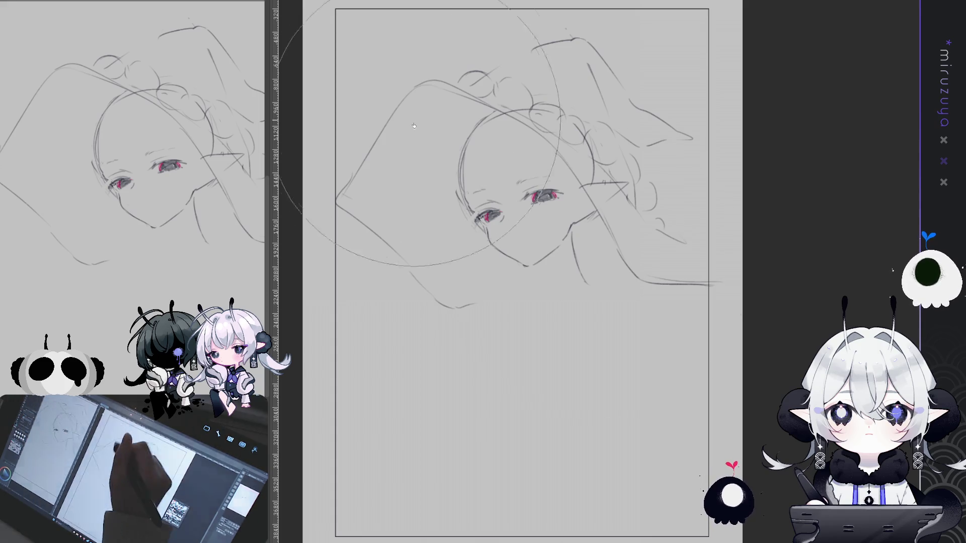
Push the arm's outer corner outward with Liquify and return to sketching
{"action": "left_click_drag", "start_coordinate": [375, 194], "coordinate": [443, 222]}
{"action": "left_click_drag", "start_coordinate": [389, 261], "coordinate": [412, 264]}
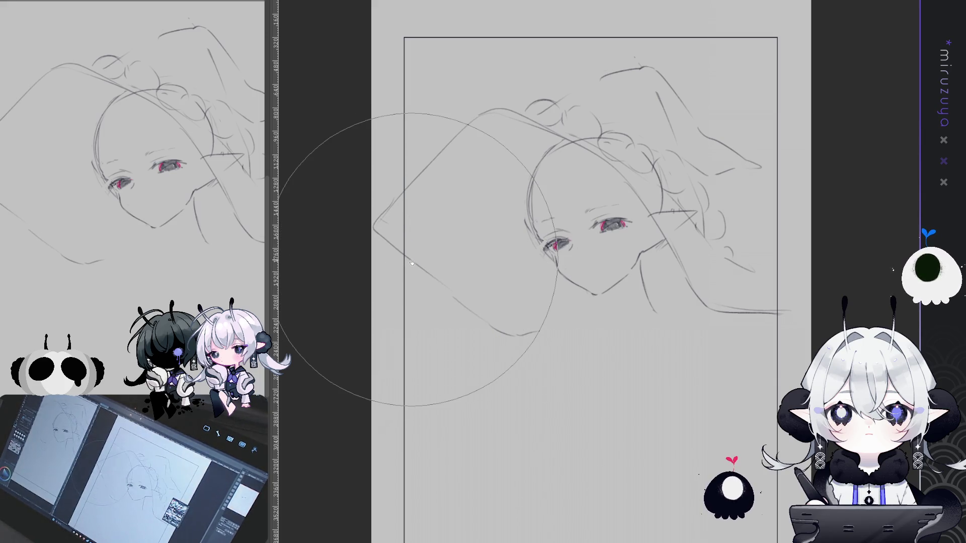
{"action": "key", "text": "Return"}
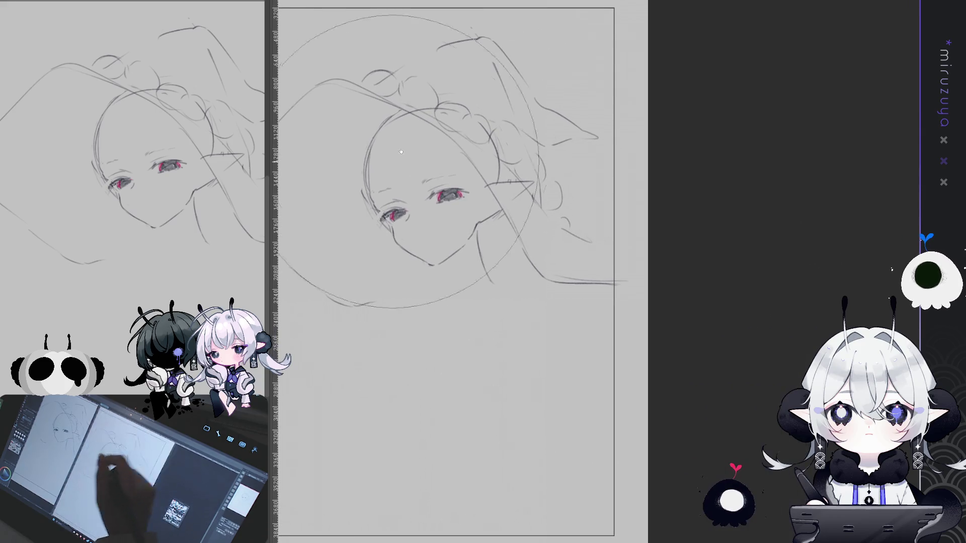
Redraw a short stroke at the hair top and draw long vertical lines down from the ear
{"action": "key", "text": "ctrl+z"}
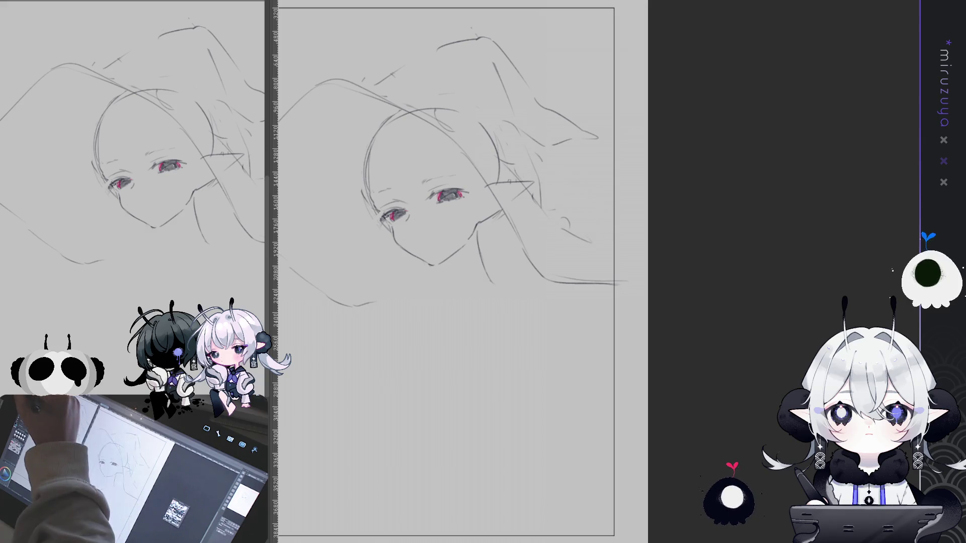
{"action": "left_click_drag", "start_coordinate": [363, 79], "coordinate": [401, 96]}
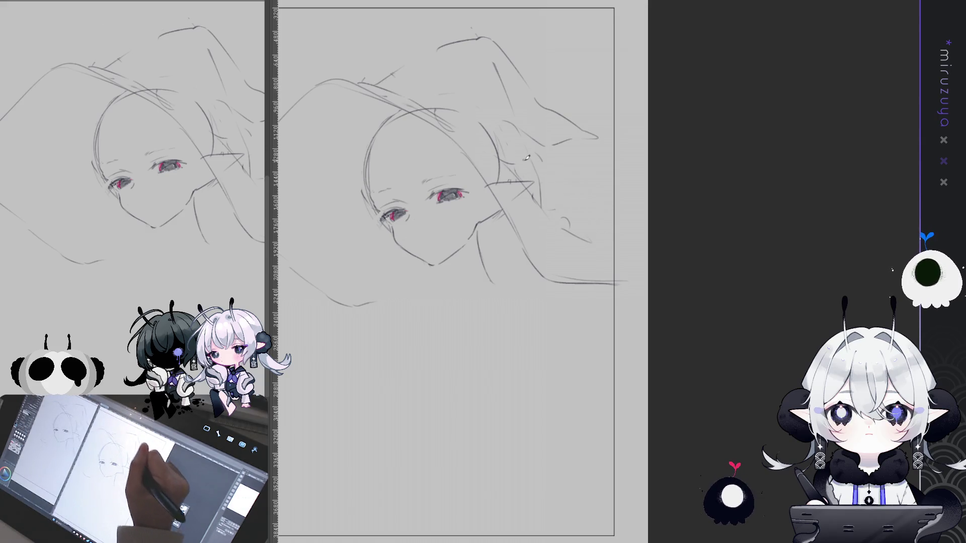
{"action": "left_click_drag", "start_coordinate": [535, 179], "coordinate": [556, 220]}
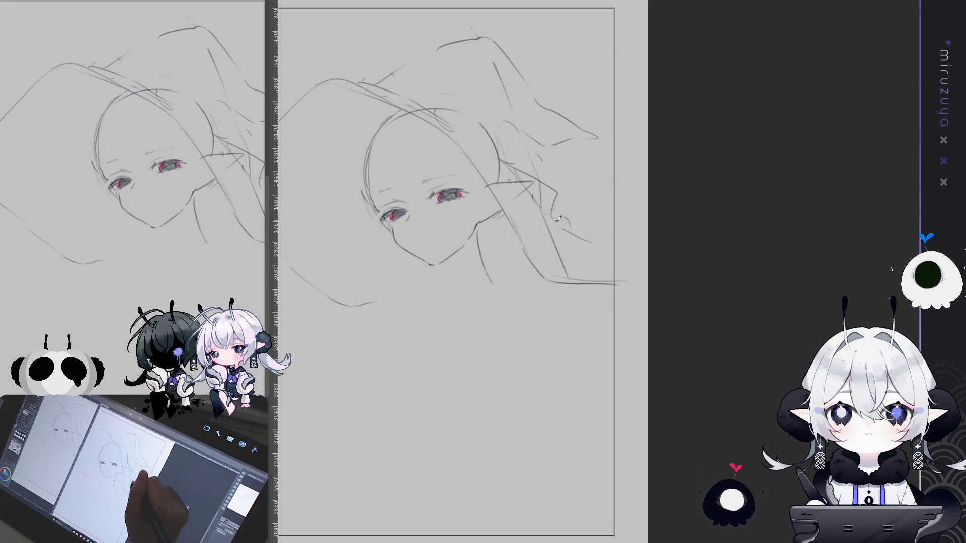
{"action": "mouse_move", "coordinate": [551, 224]}
{"action": "left_mouse_down"}
{"action": "mouse_move", "coordinate": [564, 272]}
{"action": "mouse_move", "coordinate": [583, 282]}
{"action": "mouse_move", "coordinate": [602, 265]}
{"action": "left_mouse_up"}
{"action": "left_click_drag", "start_coordinate": [606, 381], "coordinate": [604, 405]}
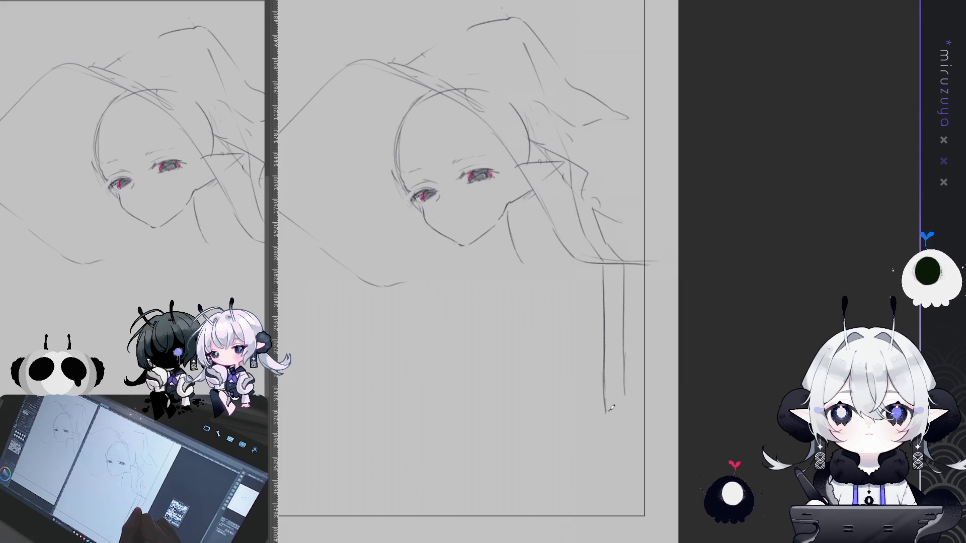
{"action": "left_click_drag", "start_coordinate": [535, 268], "coordinate": [590, 287]}
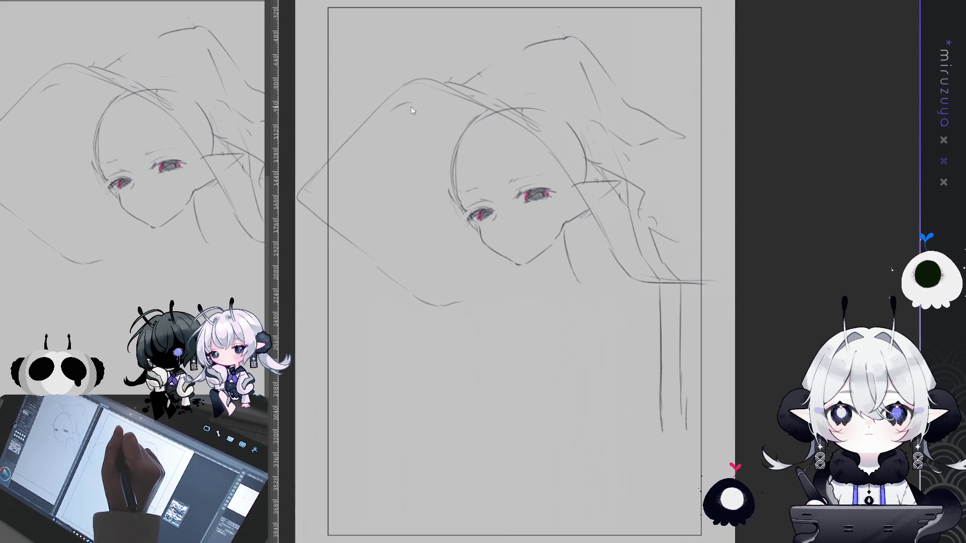
Dab soft grey spots across the arm area and lower down the page
{"action": "key", "text": "ctrl+z"}
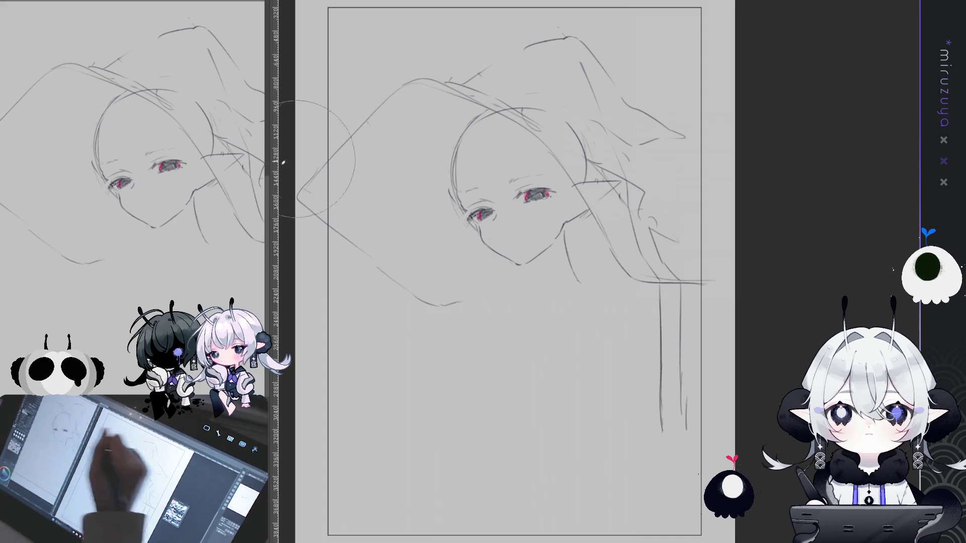
{"action": "left_click", "coordinate": [425, 116]}
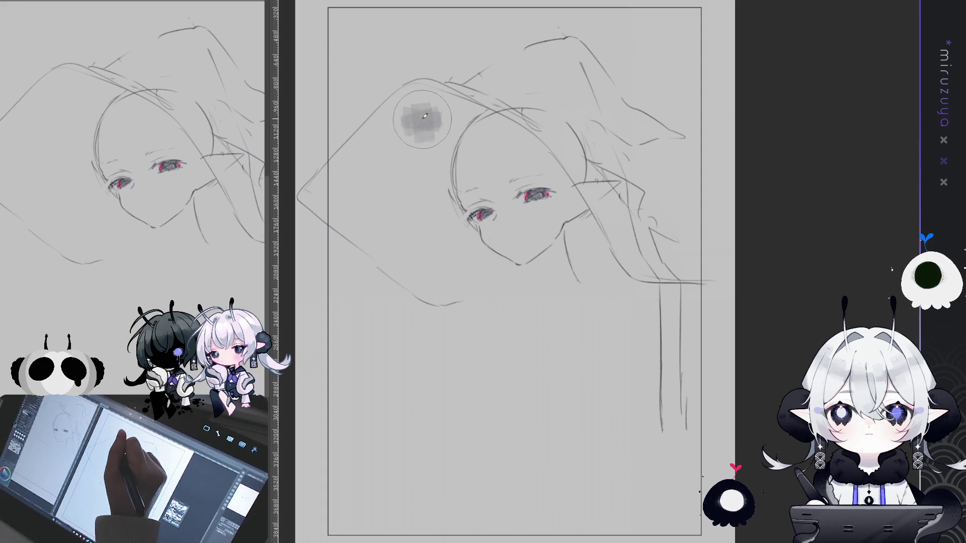
{"action": "key", "text": "ctrl+z"}
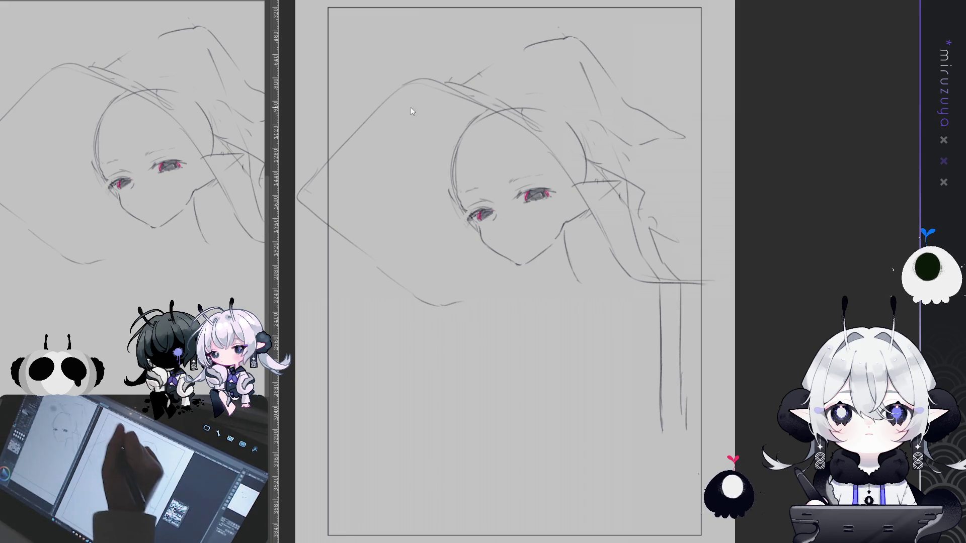
{"action": "left_click", "coordinate": [421, 110]}
{"action": "left_click", "coordinate": [365, 160]}
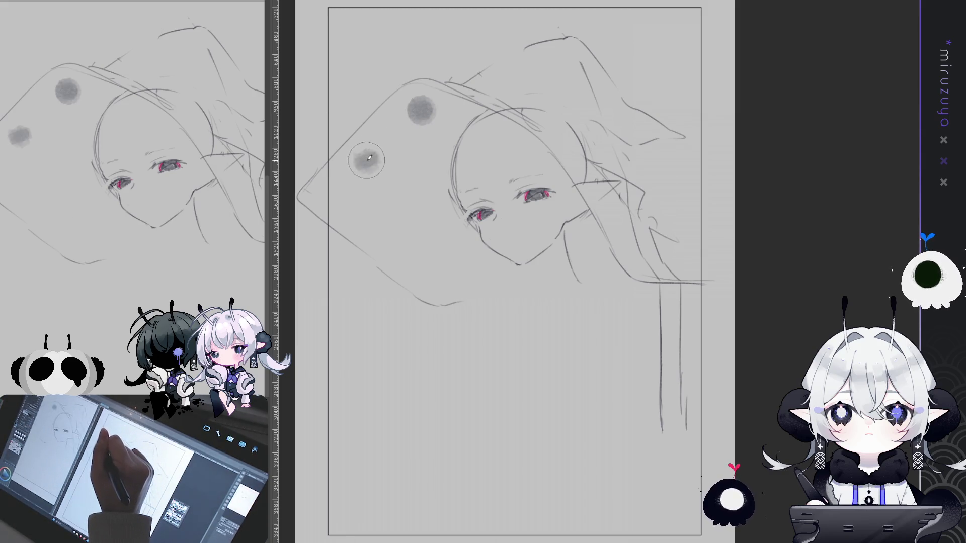
{"action": "left_click", "coordinate": [420, 179]}
{"action": "left_click", "coordinate": [385, 245]}
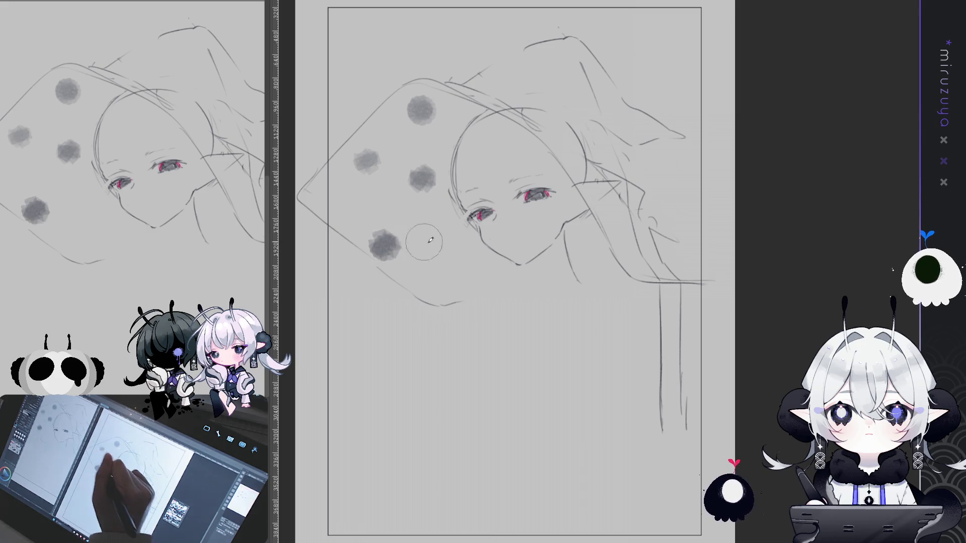
{"action": "left_click", "coordinate": [451, 275]}
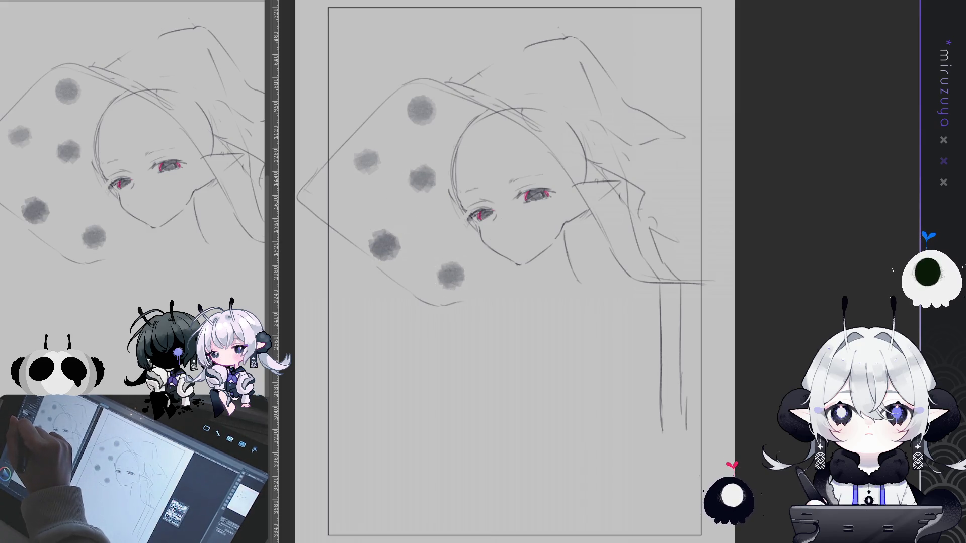
Ring the grey dots in pink, erase the pink rings, and delete all the grey dots
{"action": "left_click_drag", "start_coordinate": [439, 268], "coordinate": [444, 286]}
{"action": "left_click_drag", "start_coordinate": [388, 232], "coordinate": [390, 259]}
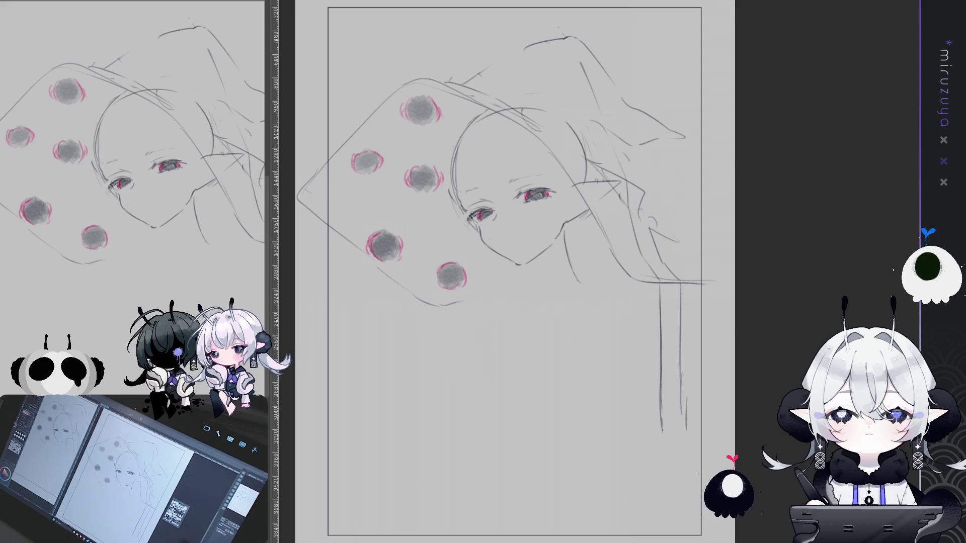
{"action": "left_click_drag", "start_coordinate": [405, 108], "coordinate": [437, 113]}
{"action": "left_click_drag", "start_coordinate": [410, 176], "coordinate": [441, 181]}
{"action": "left_click_drag", "start_coordinate": [375, 153], "coordinate": [382, 168]}
{"action": "left_click_drag", "start_coordinate": [369, 237], "coordinate": [400, 254]}
{"action": "left_click_drag", "start_coordinate": [455, 266], "coordinate": [465, 287]}
{"action": "key", "text": "Delete"}
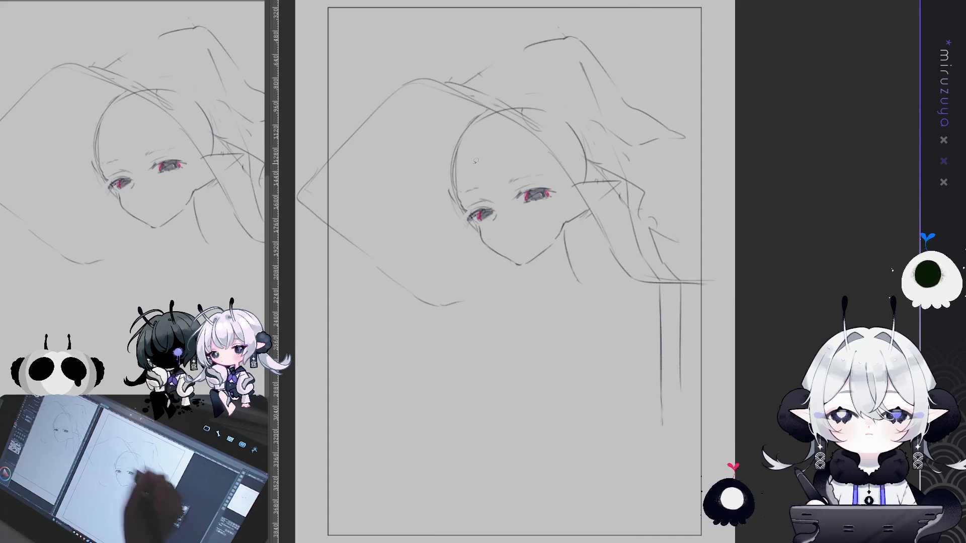
Zoom out to the whole page and begin rotating the sketch layer about 9° clockwise
{"action": "left_click_drag", "start_coordinate": [504, 302], "coordinate": [524, 241]}
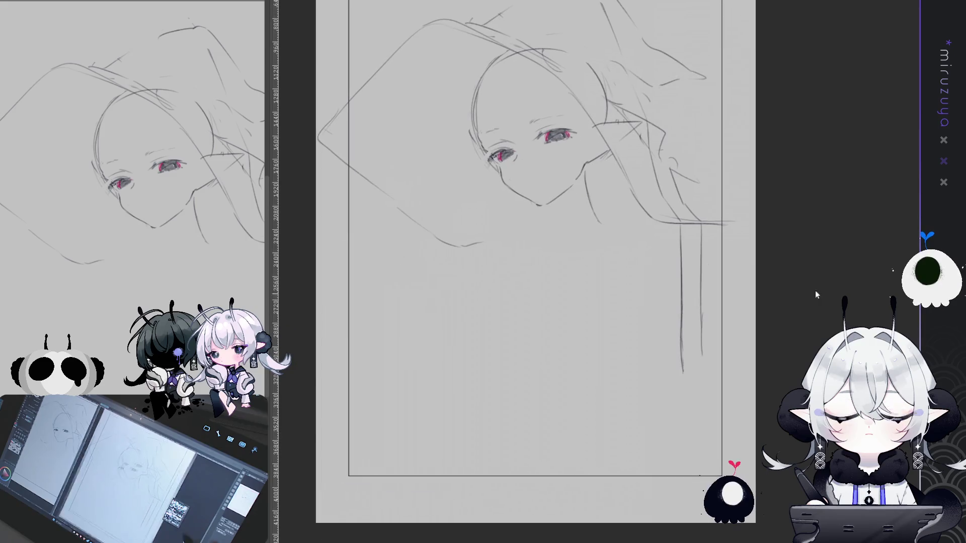
{"action": "left_click", "coordinate": [443, 51]}
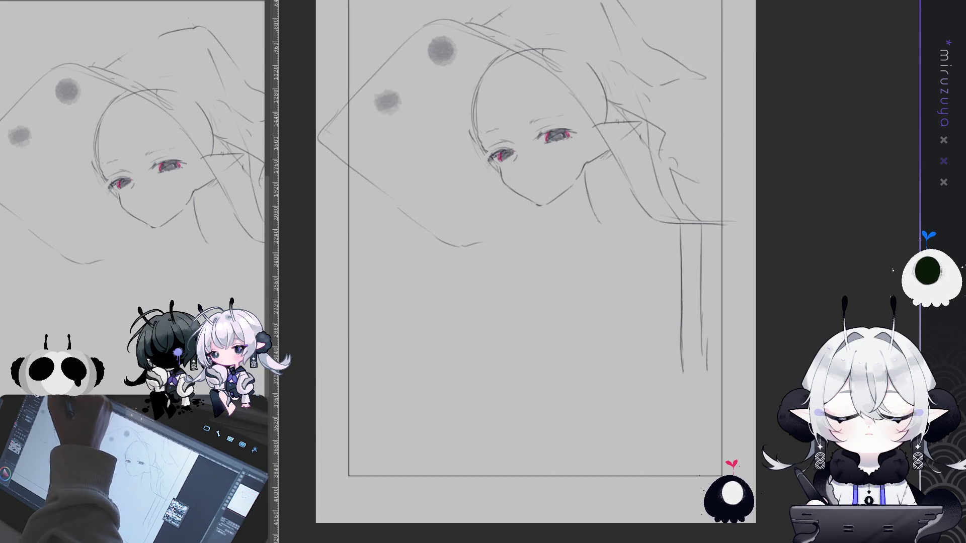
{"action": "key", "text": "ctrl+z"}
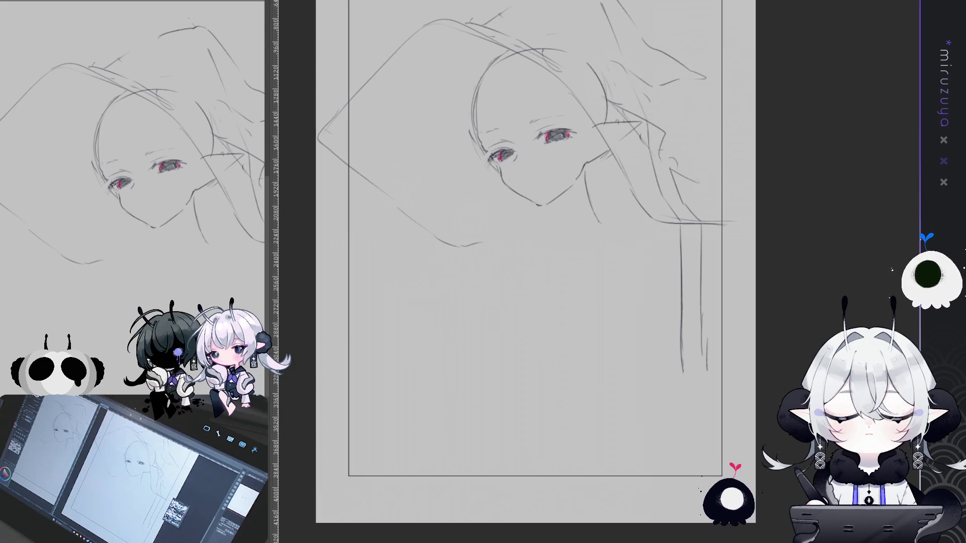
{"action": "key", "text": "ctrl+minus"}
{"action": "key", "text": "ctrl+t"}
{"action": "mouse_move", "coordinate": [699, 49]}
{"action": "left_mouse_down"}
{"action": "mouse_move", "coordinate": [725, 80]}
{"action": "mouse_move", "coordinate": [723, 101]}
{"action": "mouse_move", "coordinate": [722, 82]}
{"action": "mouse_move", "coordinate": [668, 16]}
{"action": "left_mouse_up"}
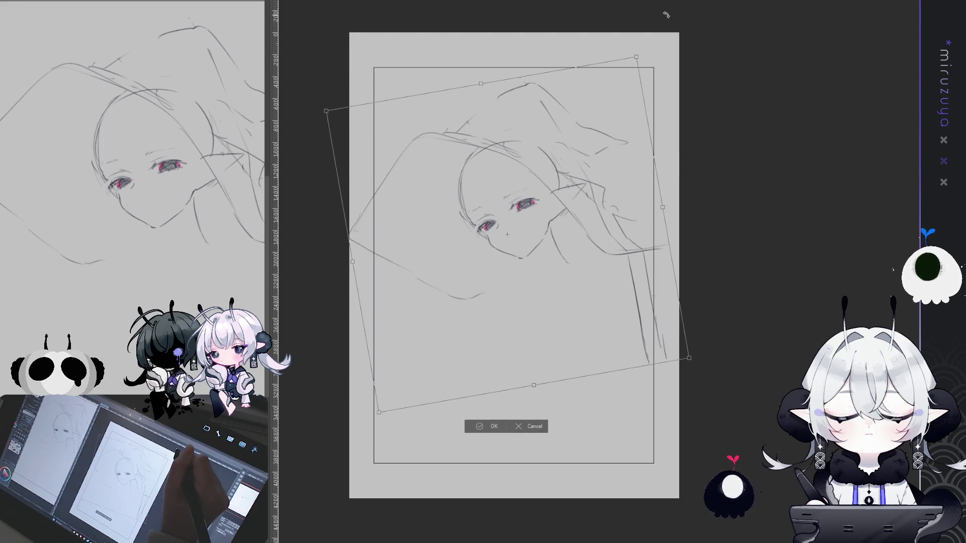
Shift the rotated sketch up-left, rotate it further clockwise, and commit the final transform
{"action": "mouse_move", "coordinate": [646, 160]}
{"action": "left_mouse_down"}
{"action": "mouse_move", "coordinate": [624, 135]}
{"action": "mouse_move", "coordinate": [632, 149]}
{"action": "left_mouse_up"}
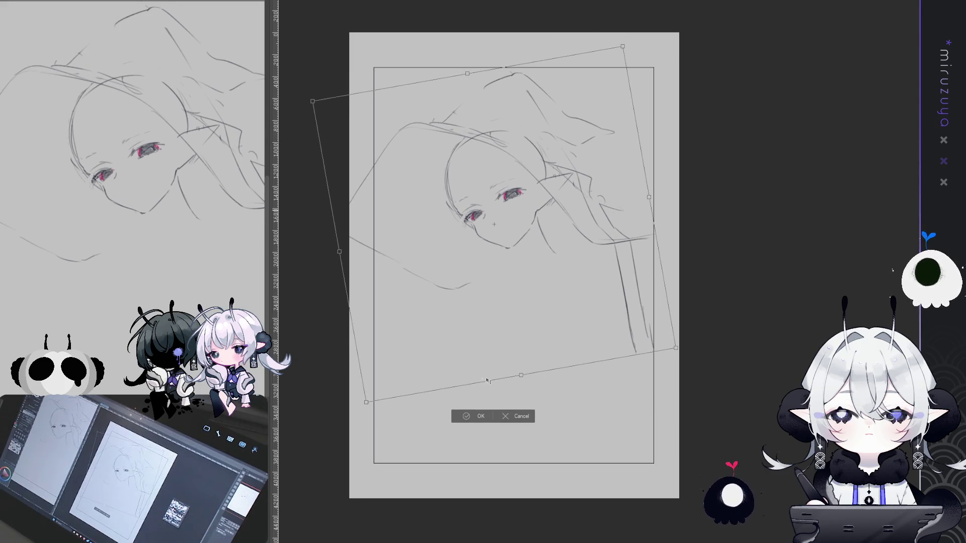
{"action": "key", "text": "Return"}
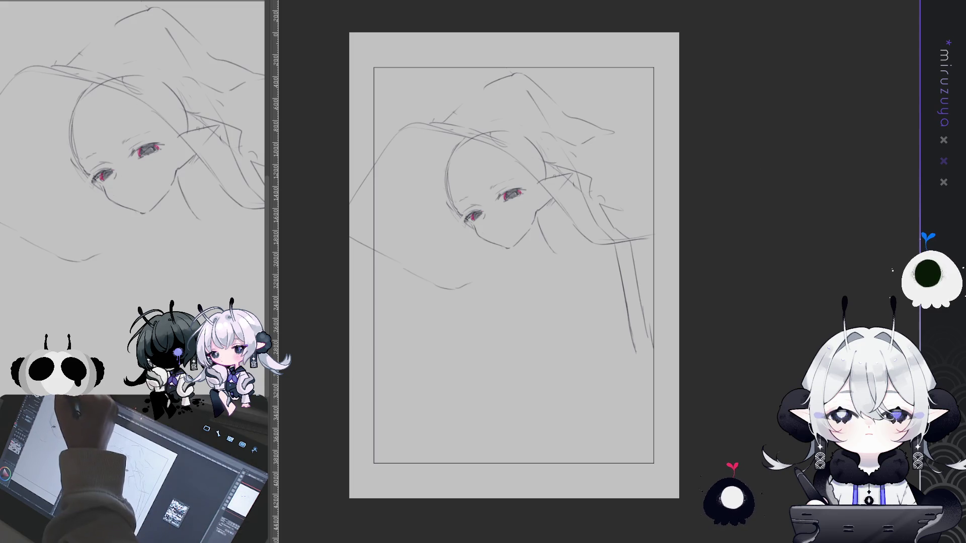
{"action": "key", "text": "ctrl+t"}
{"action": "left_click_drag", "start_coordinate": [663, 57], "coordinate": [710, 138]}
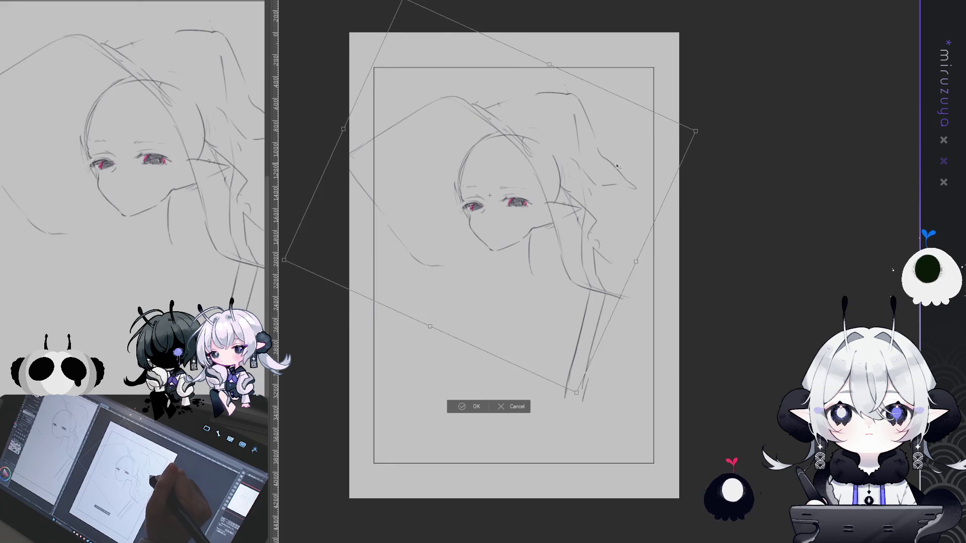
{"action": "left_click_drag", "start_coordinate": [607, 166], "coordinate": [570, 155]}
{"action": "key", "text": "Return"}
{"action": "key", "text": "ctrl+z"}
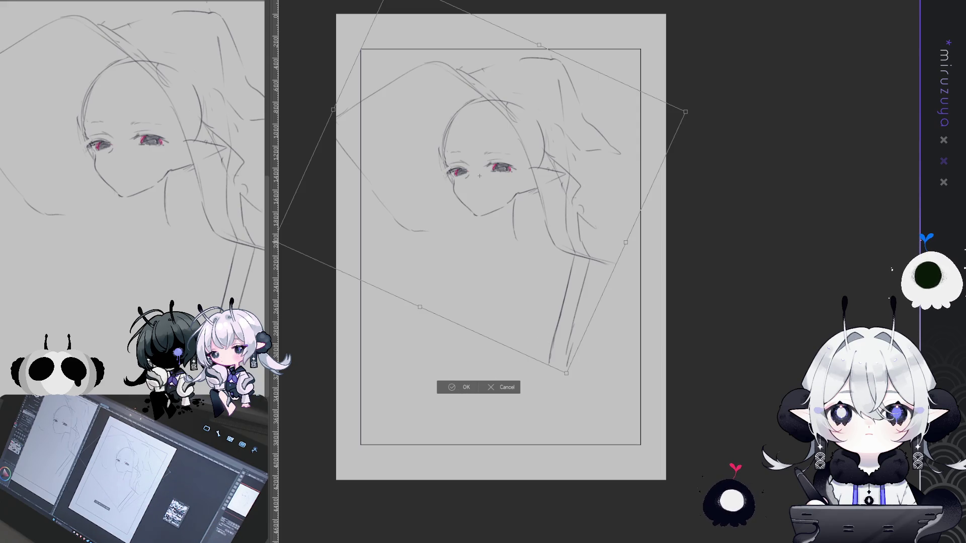
{"action": "key", "text": "Return"}
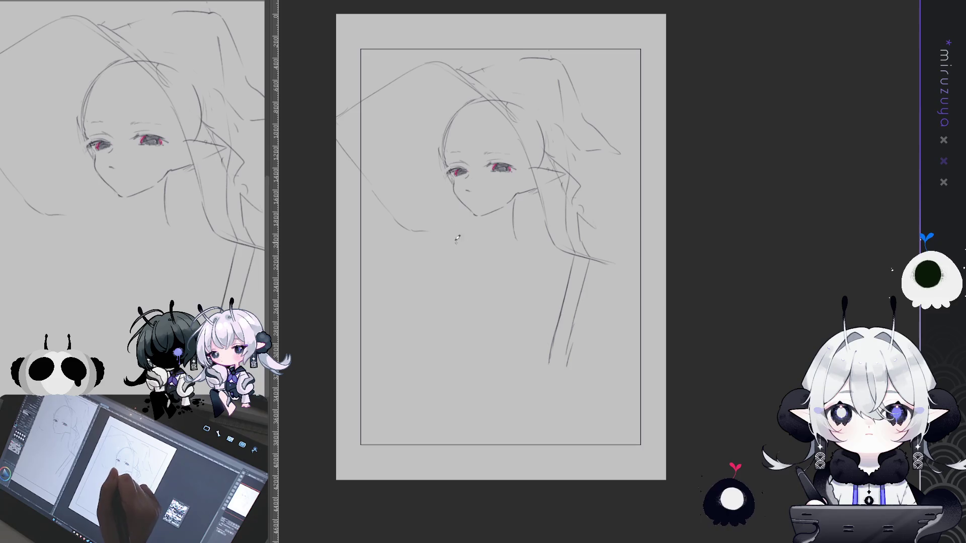
Add short strokes under the chin toward the shoulder, then pan across the blank page
{"action": "left_click_drag", "start_coordinate": [485, 216], "coordinate": [486, 220]}
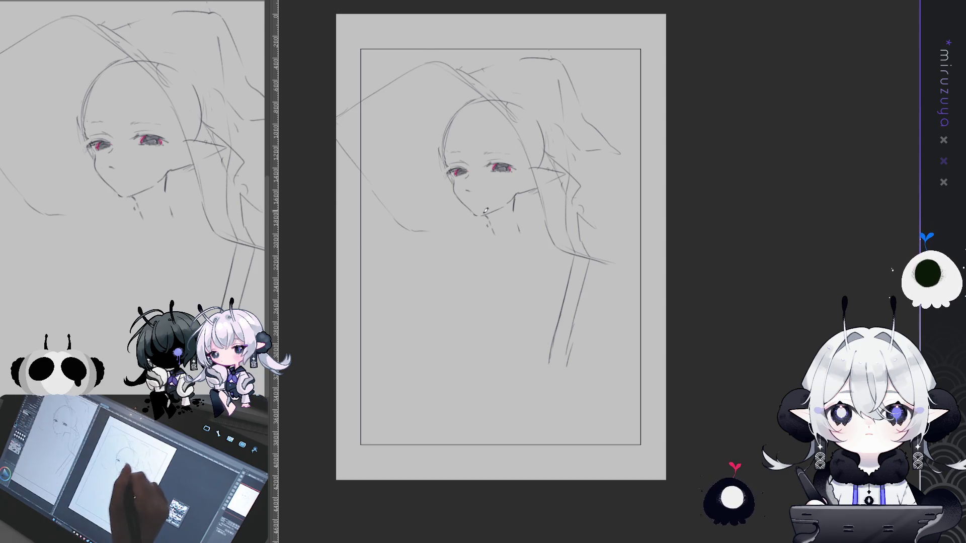
{"action": "left_click_drag", "start_coordinate": [464, 229], "coordinate": [446, 233]}
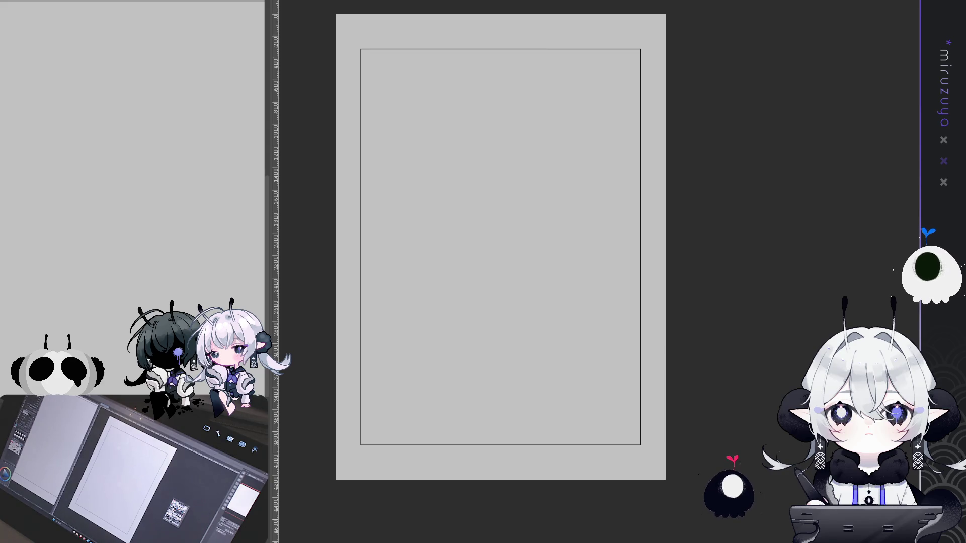
{"action": "left_click_drag", "start_coordinate": [521, 225], "coordinate": [504, 233]}
Draw a practice head circle with a vertical centre line through it
{"action": "left_click_drag", "start_coordinate": [481, 113], "coordinate": [508, 199]}
{"action": "key", "text": "ctrl+z"}
{"action": "mouse_move", "coordinate": [490, 103]}
{"action": "left_mouse_down"}
{"action": "mouse_move", "coordinate": [542, 187]}
{"action": "mouse_move", "coordinate": [463, 192]}
{"action": "mouse_move", "coordinate": [546, 181]}
{"action": "left_mouse_up"}
{"action": "left_click_drag", "start_coordinate": [501, 104], "coordinate": [556, 140]}
{"action": "left_click_drag", "start_coordinate": [499, 139], "coordinate": [498, 222]}
Try several jawline curves across the circle, then delete the trial head construction
{"action": "left_click_drag", "start_coordinate": [470, 177], "coordinate": [538, 194]}
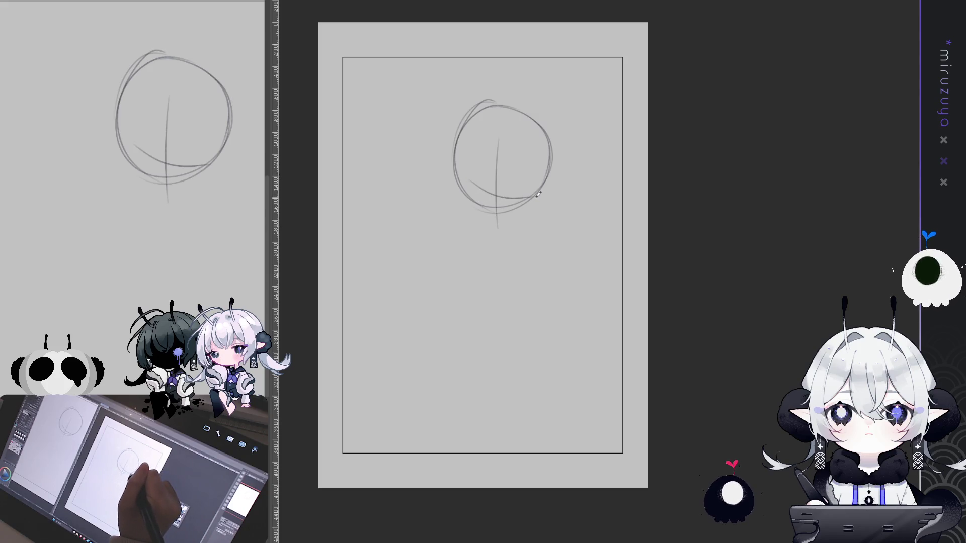
{"action": "key", "text": "ctrl+z"}
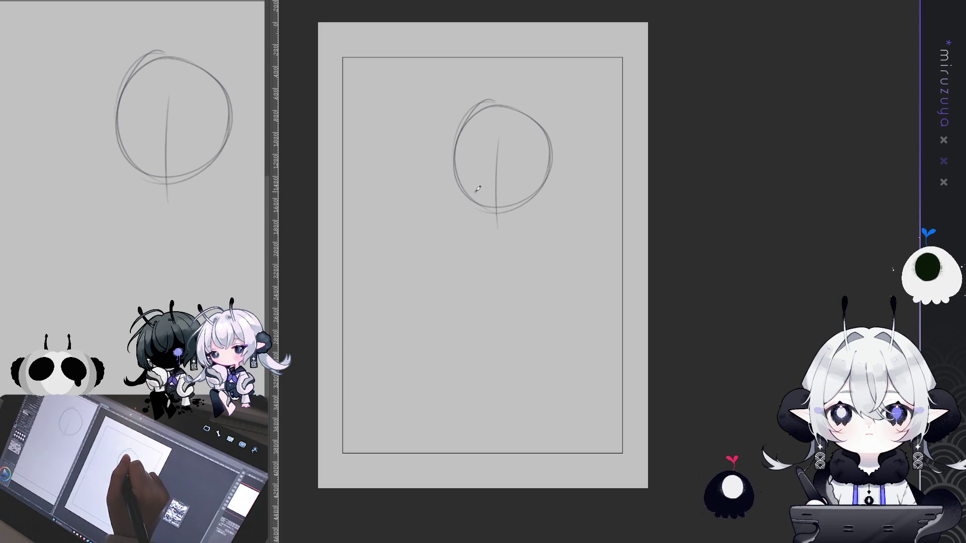
{"action": "left_click_drag", "start_coordinate": [473, 180], "coordinate": [534, 186]}
{"action": "key", "text": "ctrl+z"}
{"action": "left_click_drag", "start_coordinate": [462, 171], "coordinate": [533, 185]}
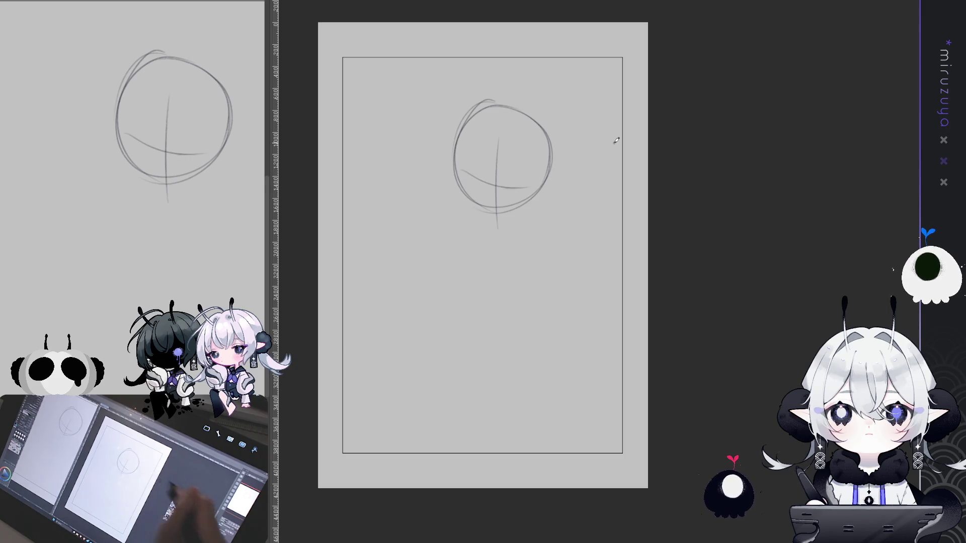
{"action": "key", "text": "Delete"}
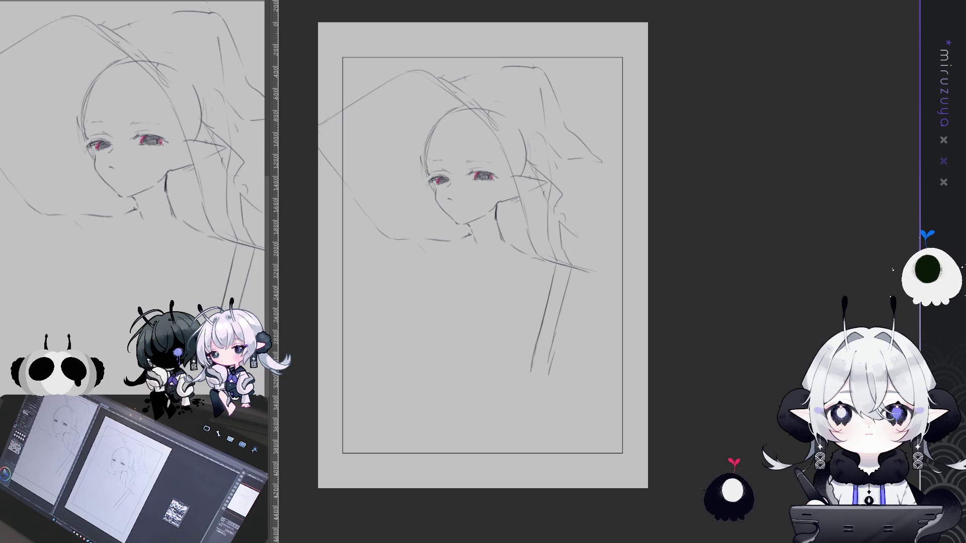
Erase and redraw the neck, hair and chin lines, removing the short strokes under the chin
{"action": "mouse_move", "coordinate": [566, 272]}
{"action": "left_mouse_down"}
{"action": "mouse_move", "coordinate": [548, 254]}
{"action": "mouse_move", "coordinate": [554, 281]}
{"action": "left_mouse_up"}
{"action": "left_click_drag", "start_coordinate": [533, 247], "coordinate": [594, 271]}
{"action": "mouse_move", "coordinate": [503, 223]}
{"action": "left_mouse_down"}
{"action": "mouse_move", "coordinate": [539, 260]}
{"action": "mouse_move", "coordinate": [597, 274]}
{"action": "mouse_move", "coordinate": [503, 241]}
{"action": "left_mouse_up"}
{"action": "left_click_drag", "start_coordinate": [422, 257], "coordinate": [449, 252]}
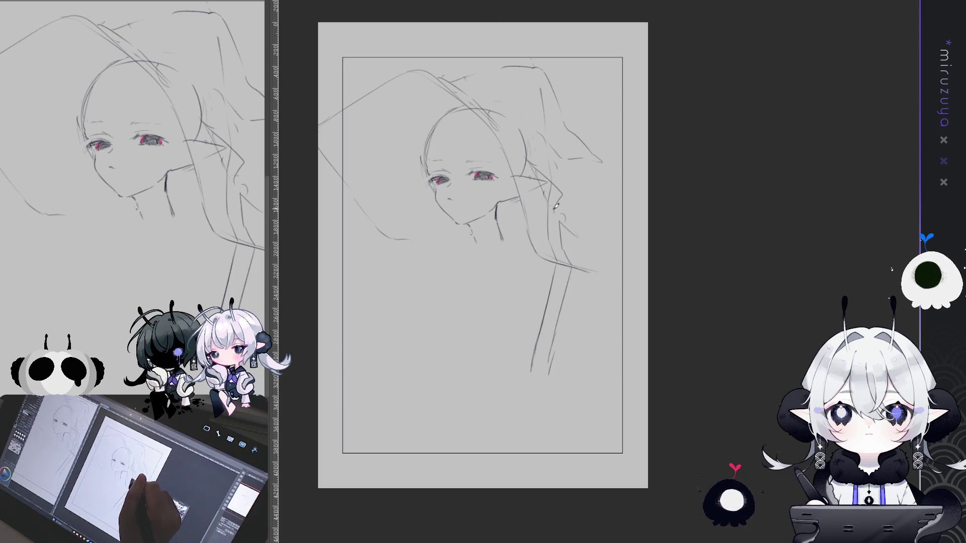
{"action": "key", "text": "e"}
{"action": "mouse_move", "coordinate": [468, 222]}
{"action": "left_mouse_down"}
{"action": "mouse_move", "coordinate": [461, 206]}
{"action": "mouse_move", "coordinate": [458, 231]}
{"action": "left_mouse_up"}
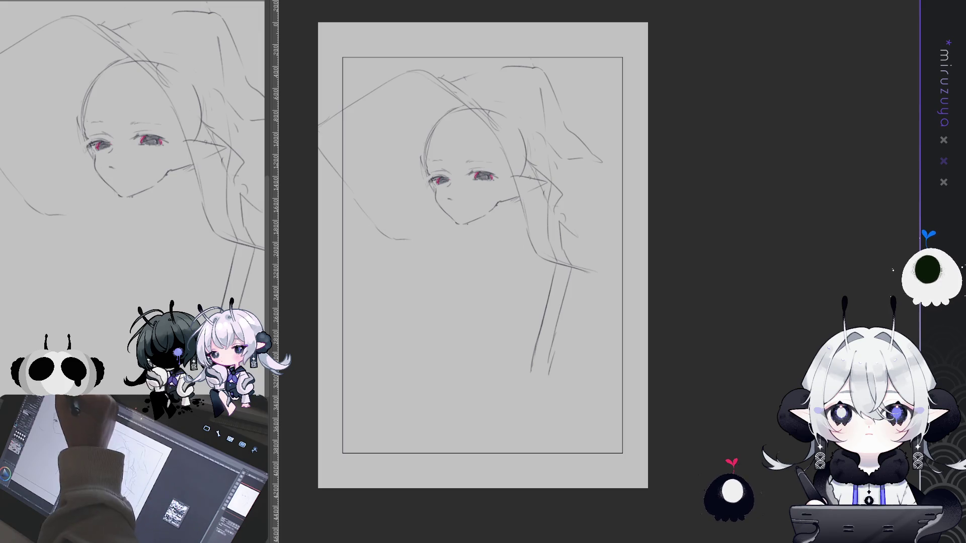
Transform the sketch layer to rotate it counterclockwise, enlarge and nudge it down, then zoom in
{"action": "key", "text": "ctrl+t"}
{"action": "mouse_move", "coordinate": [542, 10]}
{"action": "left_mouse_down"}
{"action": "mouse_move", "coordinate": [589, 11]}
{"action": "mouse_move", "coordinate": [519, 22]}
{"action": "left_mouse_up"}
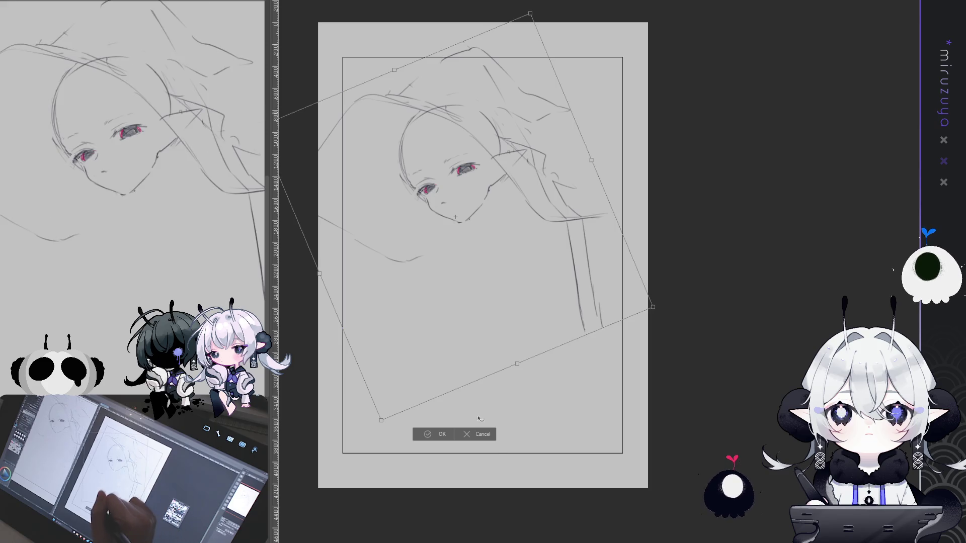
{"action": "left_click_drag", "start_coordinate": [486, 403], "coordinate": [488, 420]}
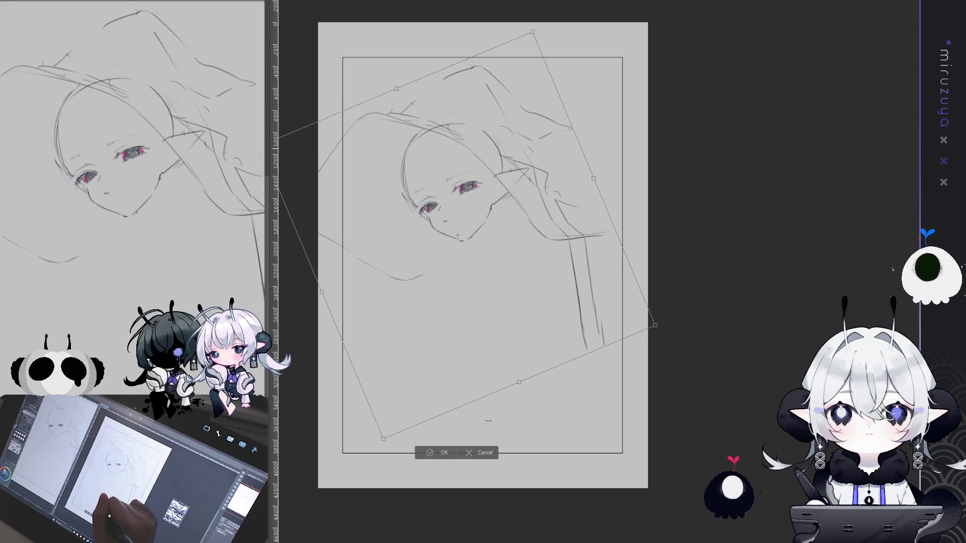
{"action": "left_click", "coordinate": [483, 453]}
{"action": "key", "text": "ctrl+t"}
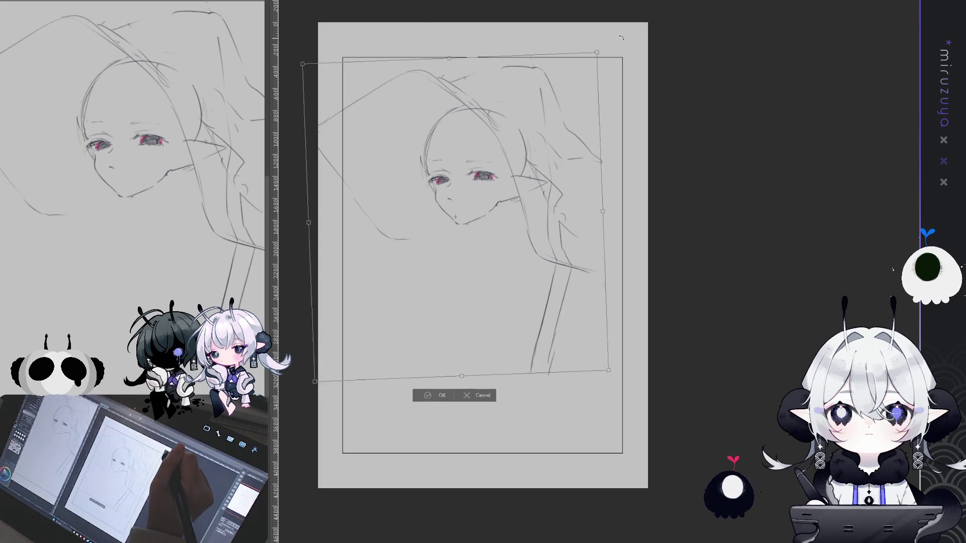
{"action": "left_click_drag", "start_coordinate": [583, 146], "coordinate": [566, 124]}
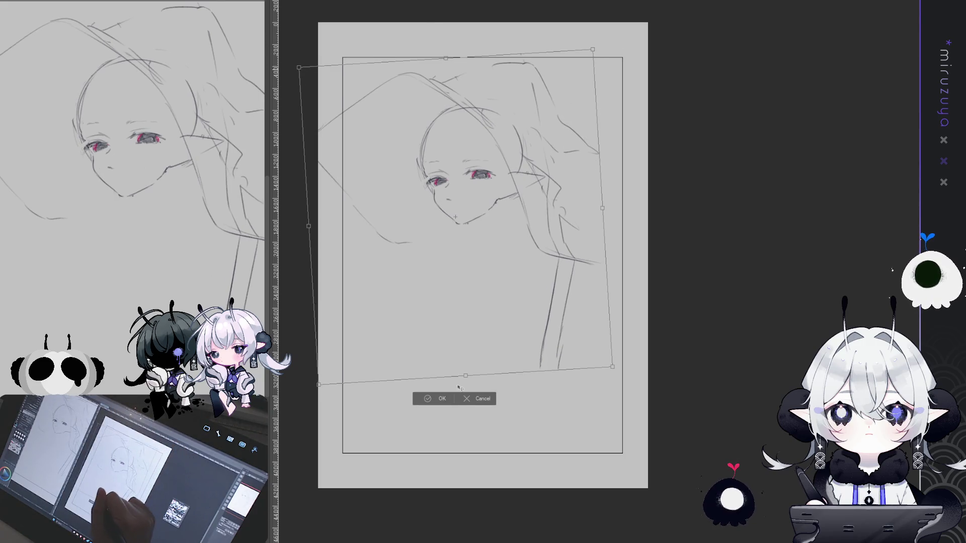
{"action": "left_click_drag", "start_coordinate": [459, 385], "coordinate": [458, 393]}
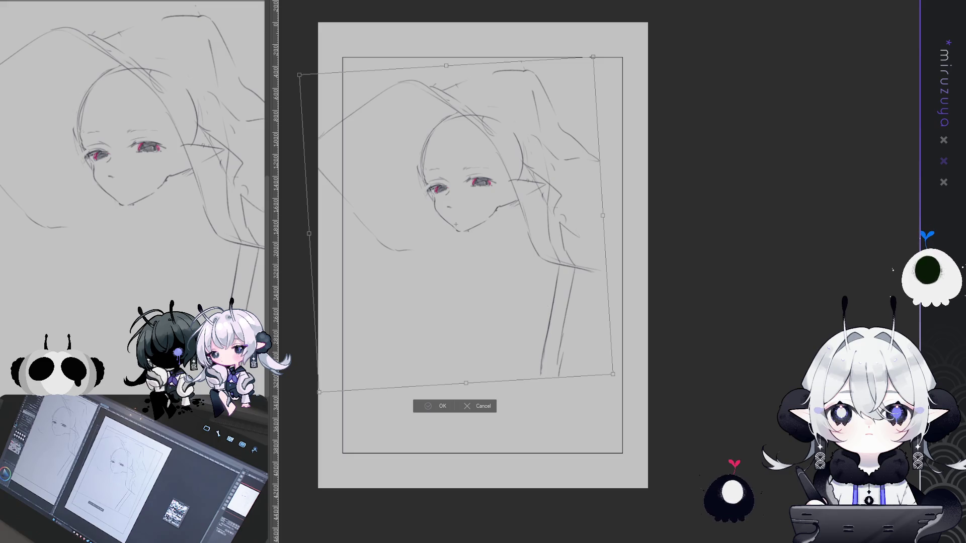
{"action": "key", "text": "Return"}
{"action": "scroll", "coordinate": [587, 291], "scroll_direction": "up", "scroll_amount": 3}
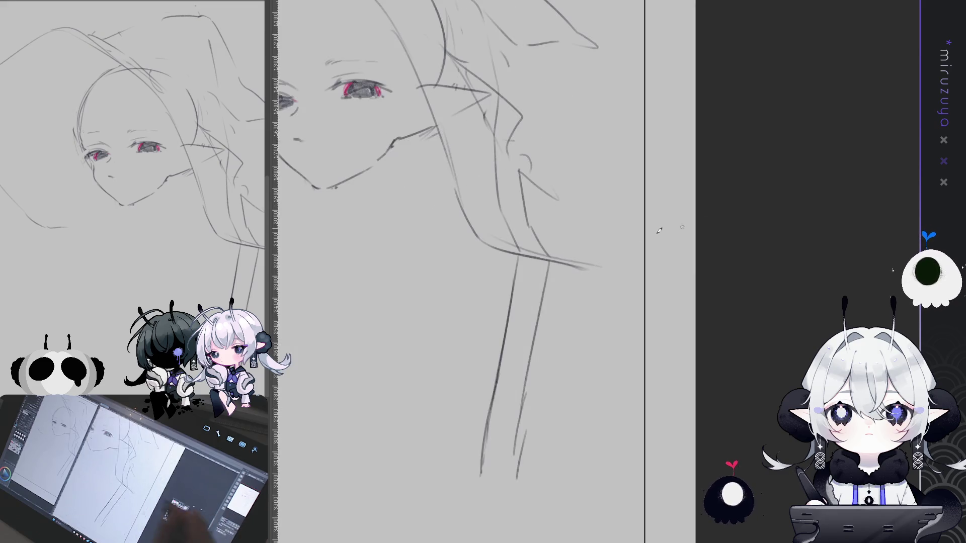
Draw the nose curve and a small open-mouth circle below it, then fill the mouth dark
{"action": "left_click_drag", "start_coordinate": [499, 291], "coordinate": [588, 291]}
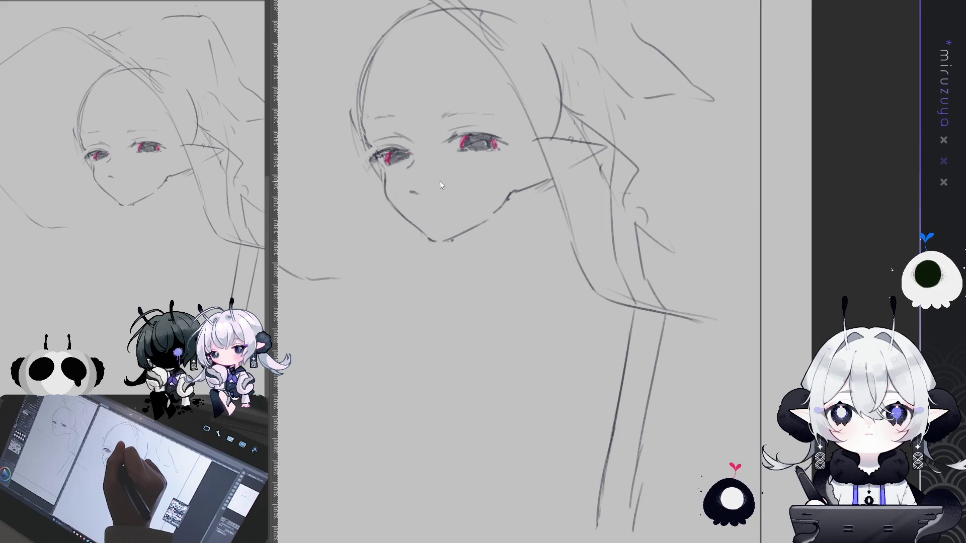
{"action": "key", "text": "e"}
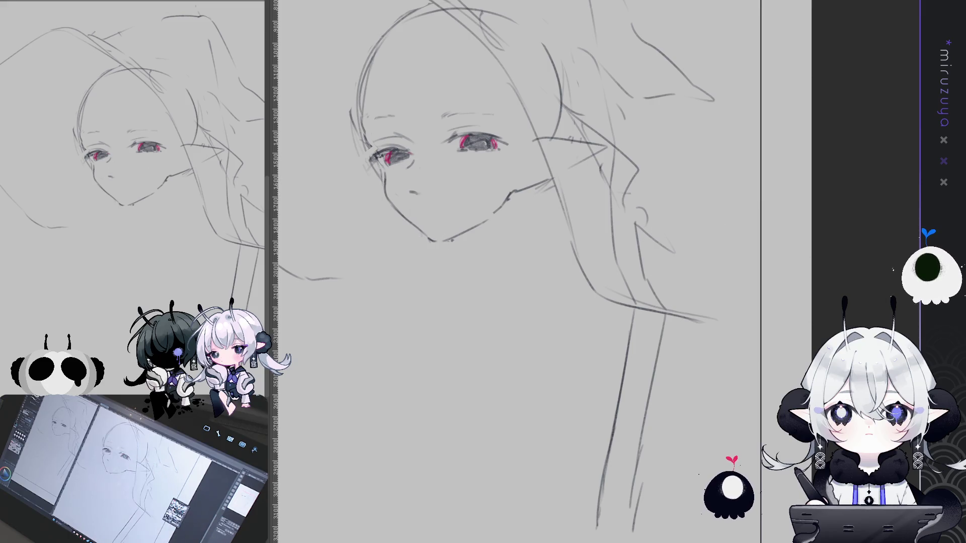
{"action": "key", "text": "p"}
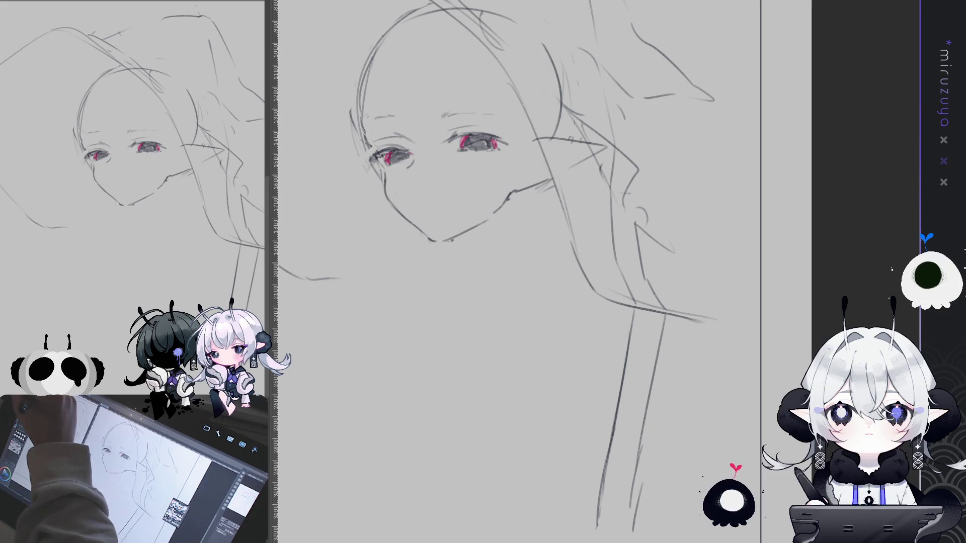
{"action": "left_click_drag", "start_coordinate": [408, 190], "coordinate": [411, 203]}
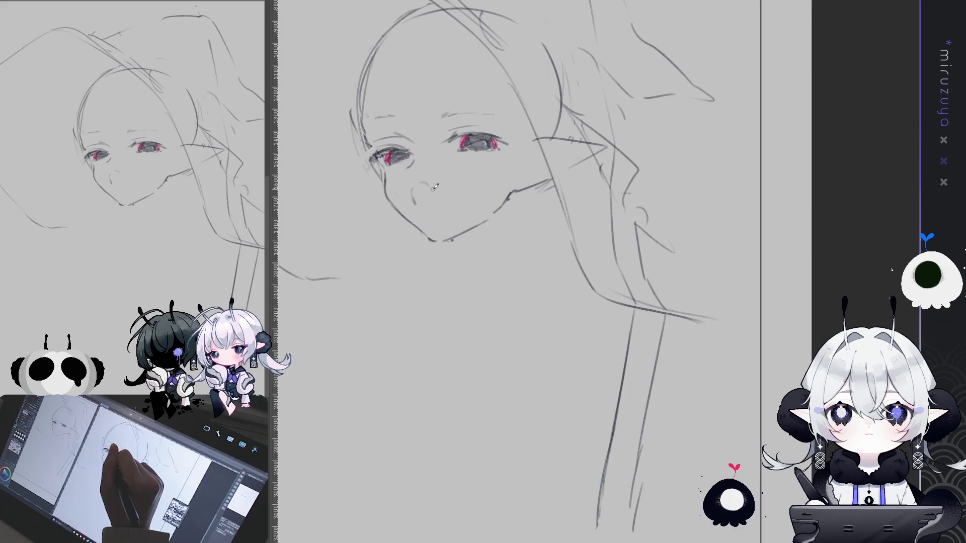
{"action": "left_click_drag", "start_coordinate": [424, 182], "coordinate": [414, 199]}
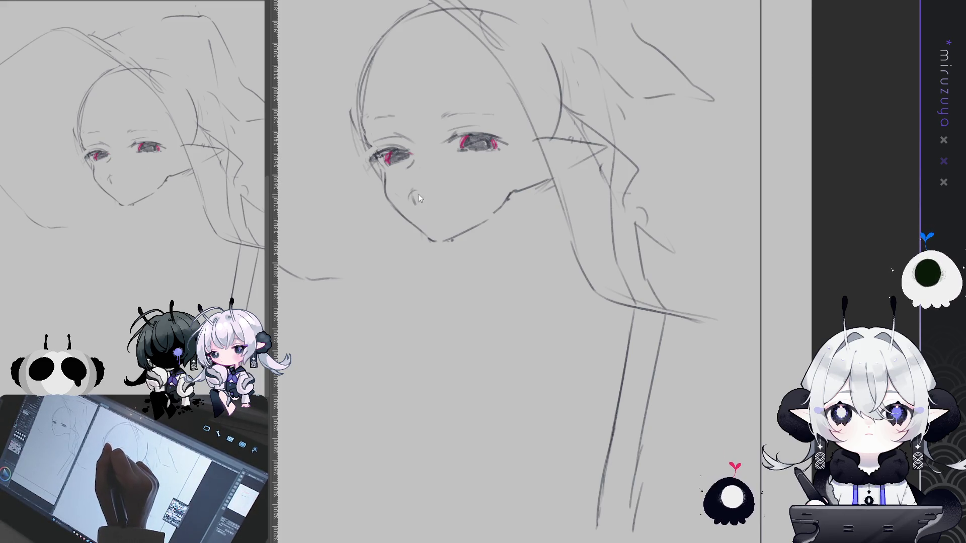
{"action": "mouse_move", "coordinate": [415, 192]}
{"action": "left_mouse_down"}
{"action": "mouse_move", "coordinate": [408, 202]}
{"action": "mouse_move", "coordinate": [425, 214]}
{"action": "mouse_move", "coordinate": [422, 187]}
{"action": "left_mouse_up"}
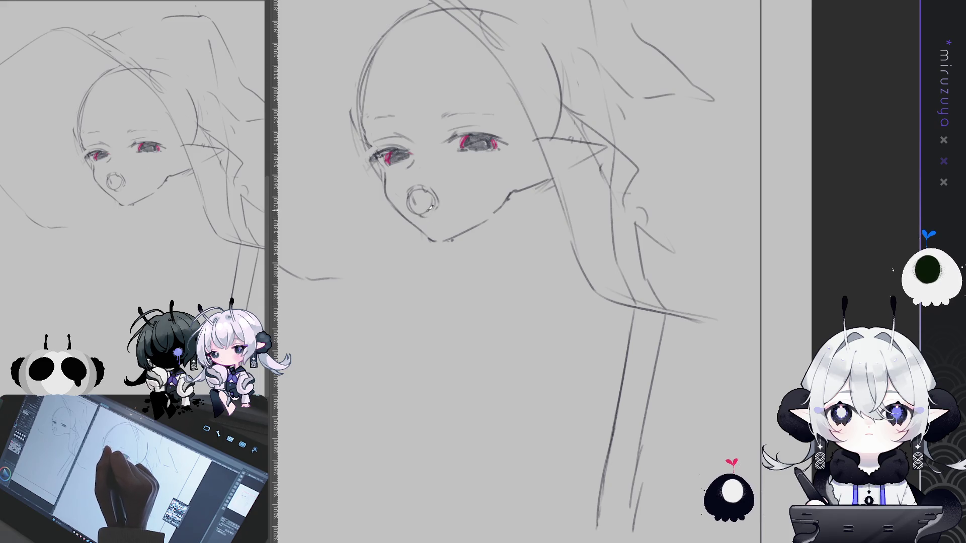
{"action": "left_click", "coordinate": [423, 197]}
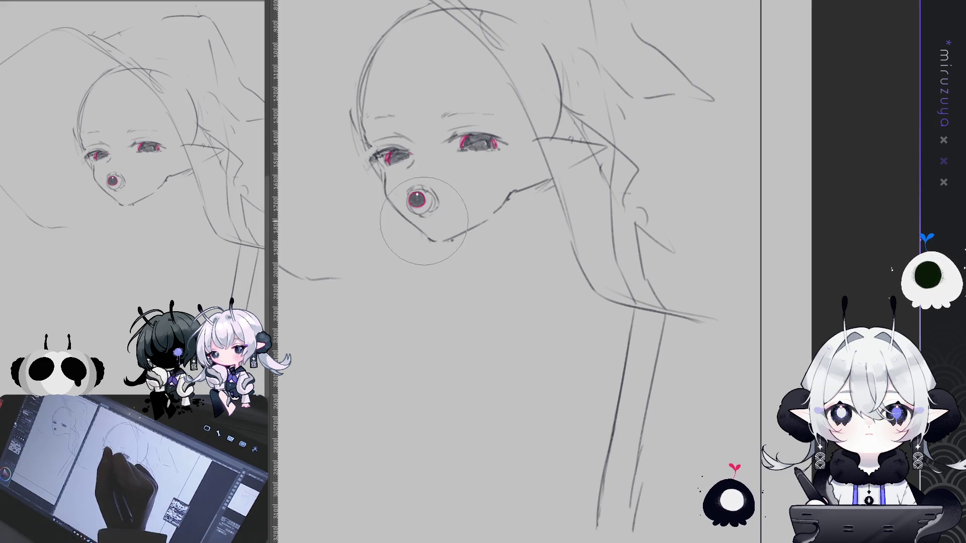
Tilt the ellipse-selected forehead area above the left eye slightly down-left, then deselect
{"action": "key", "text": "p"}
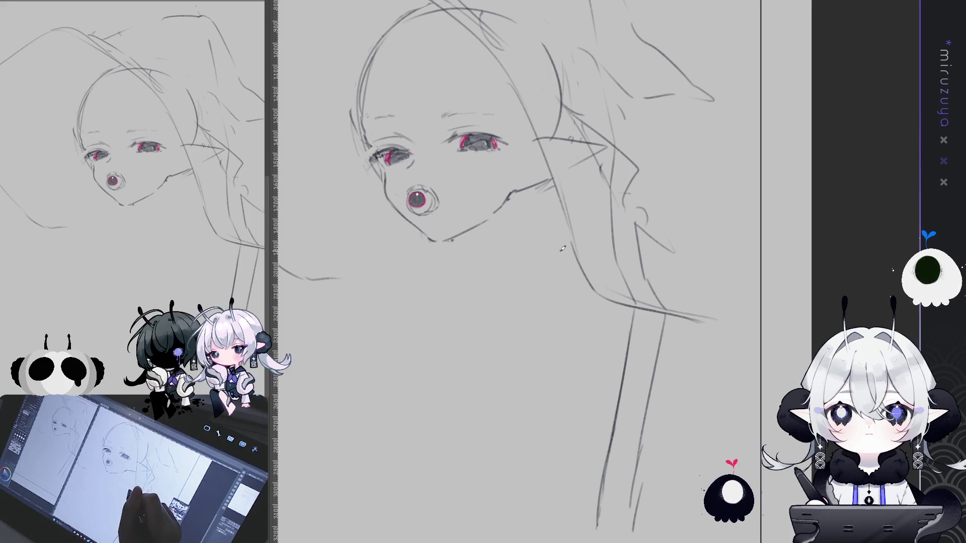
{"action": "left_click_drag", "start_coordinate": [562, 247], "coordinate": [587, 306]}
{"action": "left_click_drag", "start_coordinate": [589, 258], "coordinate": [593, 305]}
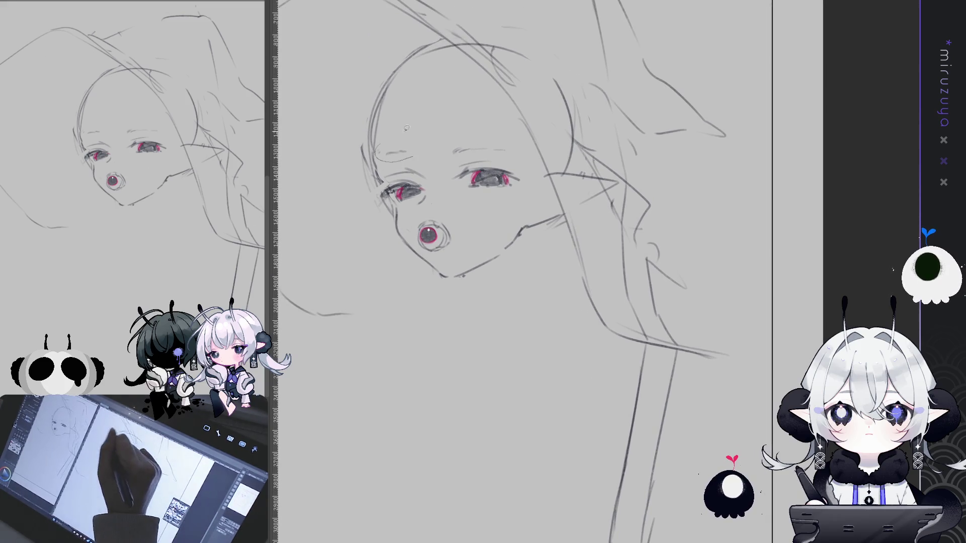
{"action": "left_click_drag", "start_coordinate": [373, 134], "coordinate": [429, 163]}
{"action": "key", "text": "ctrl+t"}
{"action": "left_click_drag", "start_coordinate": [448, 62], "coordinate": [439, 113]}
{"action": "key", "text": "Return"}
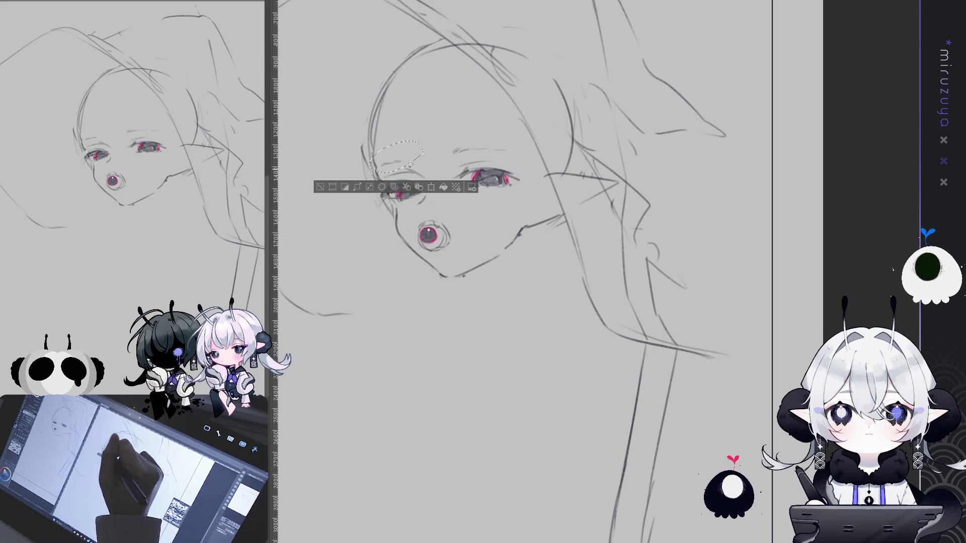
{"action": "left_click", "coordinate": [320, 189]}
Fit the page to the window and mirror the canvas view to check proportions
{"action": "key", "text": "Tab"}
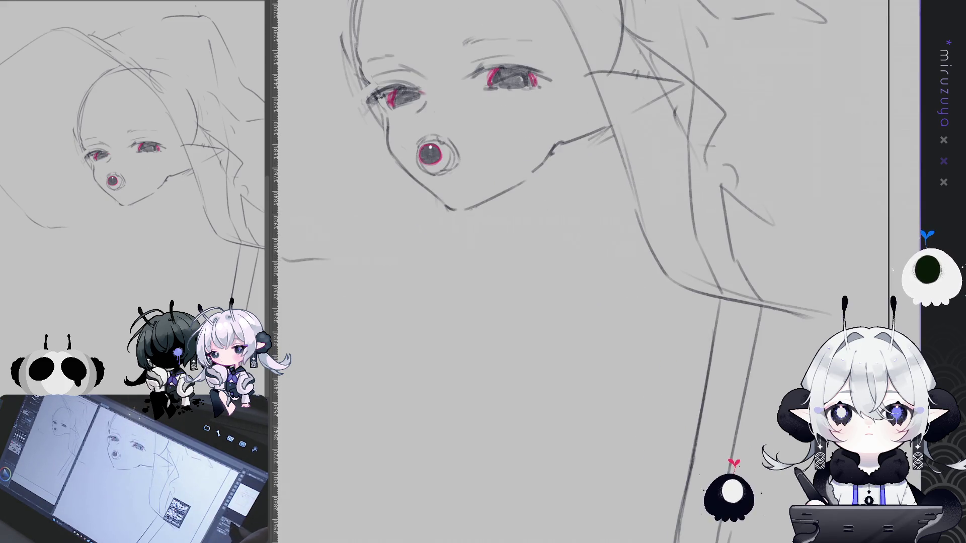
{"action": "key", "text": "ctrl+0"}
{"action": "left_click_drag", "start_coordinate": [553, 302], "coordinate": [529, 277]}
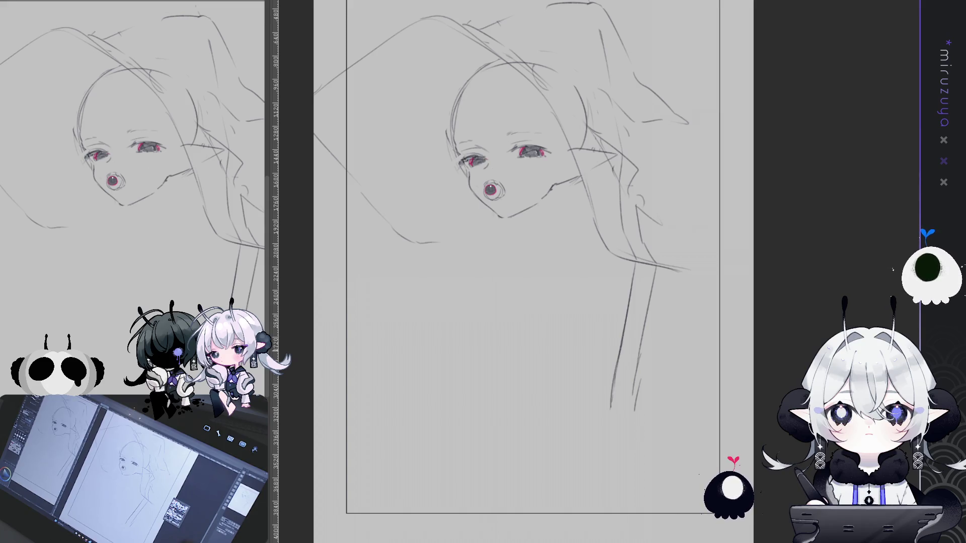
{"action": "key", "text": "h"}
{"action": "key", "text": "ctrl+0"}
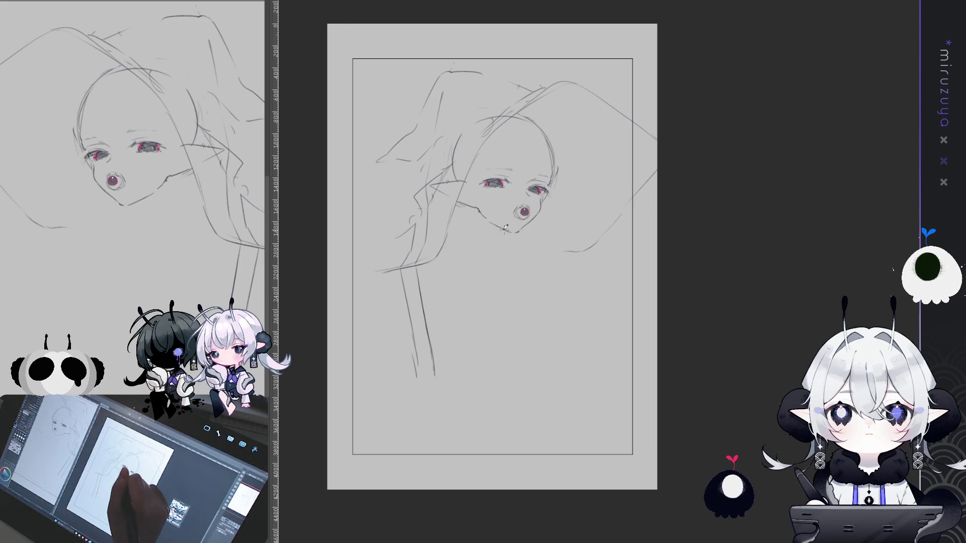
Sketch a neck line under the chin and both shoulder curves
{"action": "left_click_drag", "start_coordinate": [503, 232], "coordinate": [476, 247]}
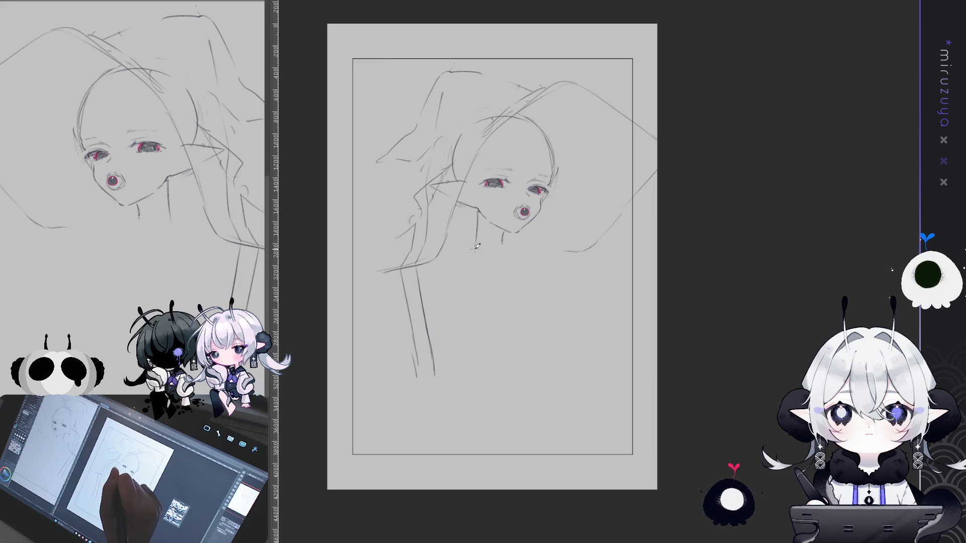
{"action": "left_click_drag", "start_coordinate": [475, 250], "coordinate": [442, 278]}
{"action": "left_click_drag", "start_coordinate": [524, 258], "coordinate": [576, 276]}
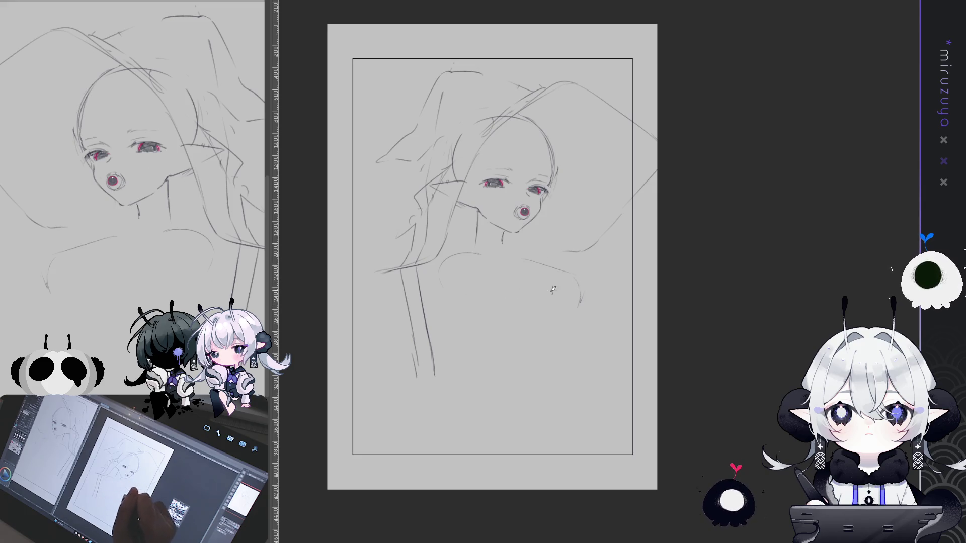
{"action": "left_click_drag", "start_coordinate": [585, 290], "coordinate": [579, 301]}
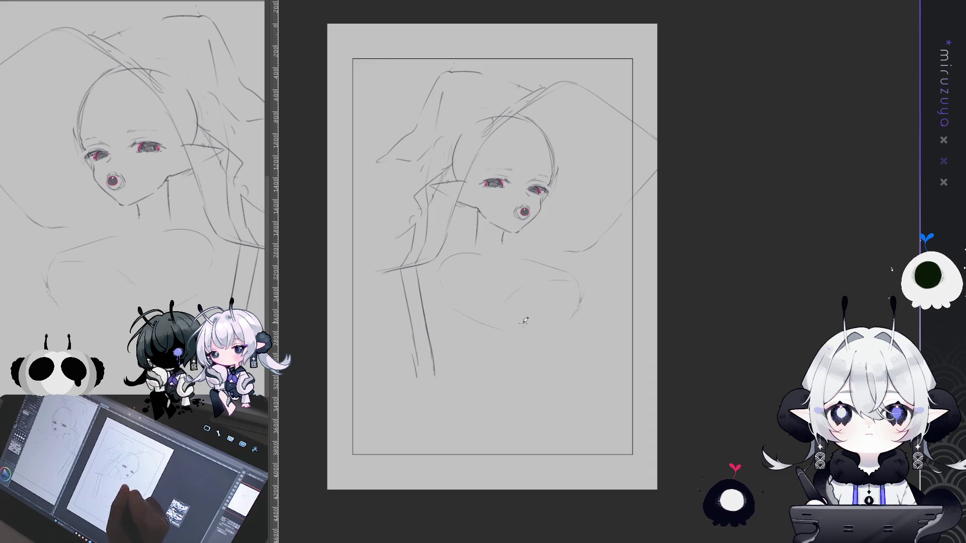
Rough in the torso's lower curve and right side, erasing and redrawing the stray tail
{"action": "left_click_drag", "start_coordinate": [462, 308], "coordinate": [516, 344]}
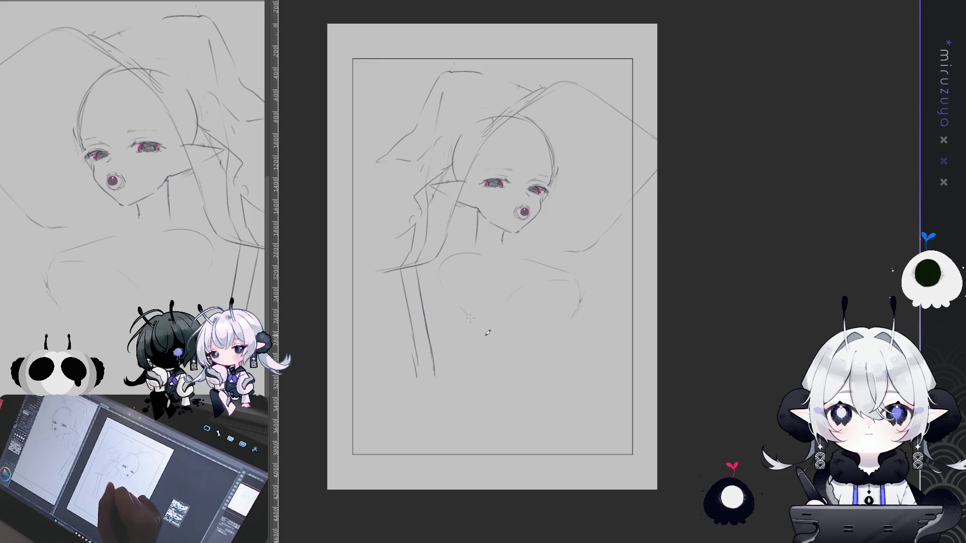
{"action": "left_click_drag", "start_coordinate": [510, 346], "coordinate": [523, 359]}
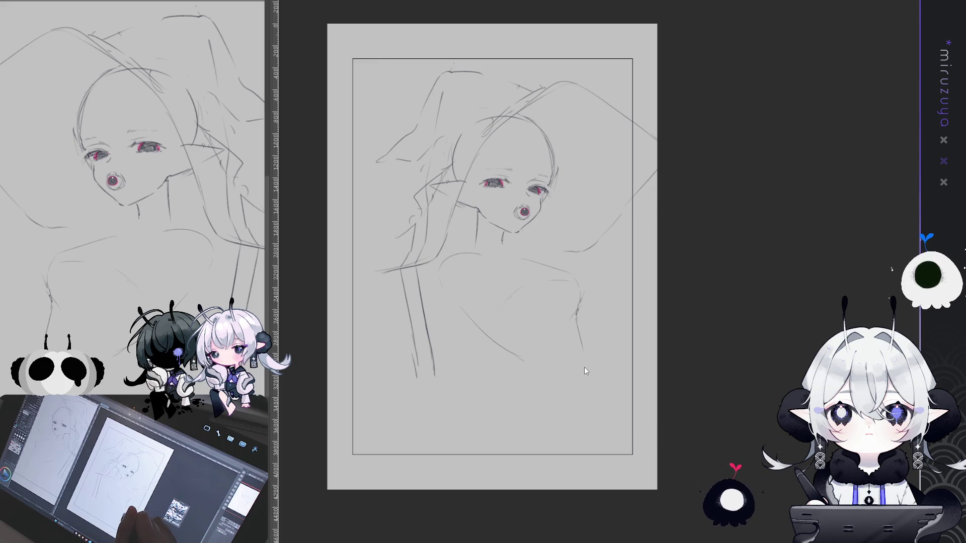
{"action": "left_click_drag", "start_coordinate": [575, 314], "coordinate": [586, 346]}
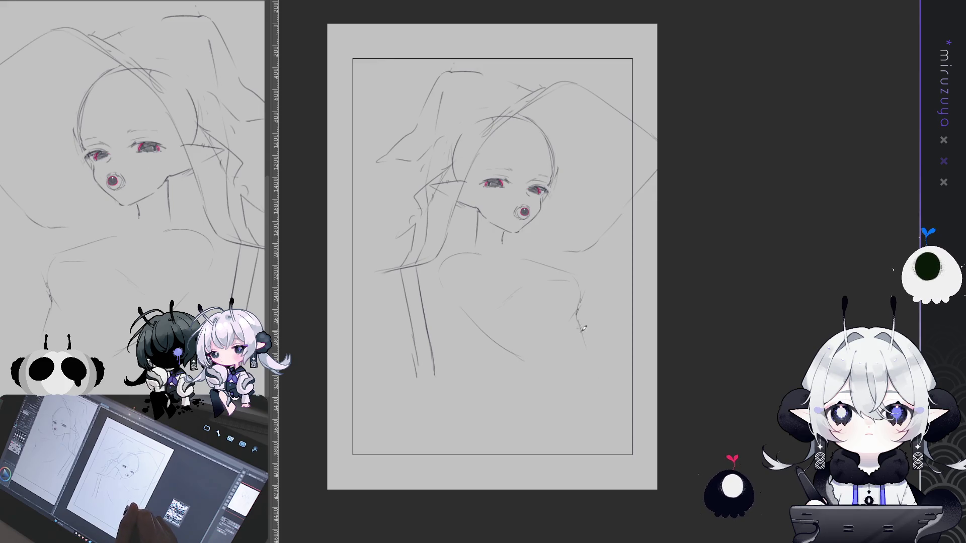
{"action": "left_click_drag", "start_coordinate": [585, 347], "coordinate": [594, 375]}
{"action": "left_click_drag", "start_coordinate": [590, 443], "coordinate": [561, 462]}
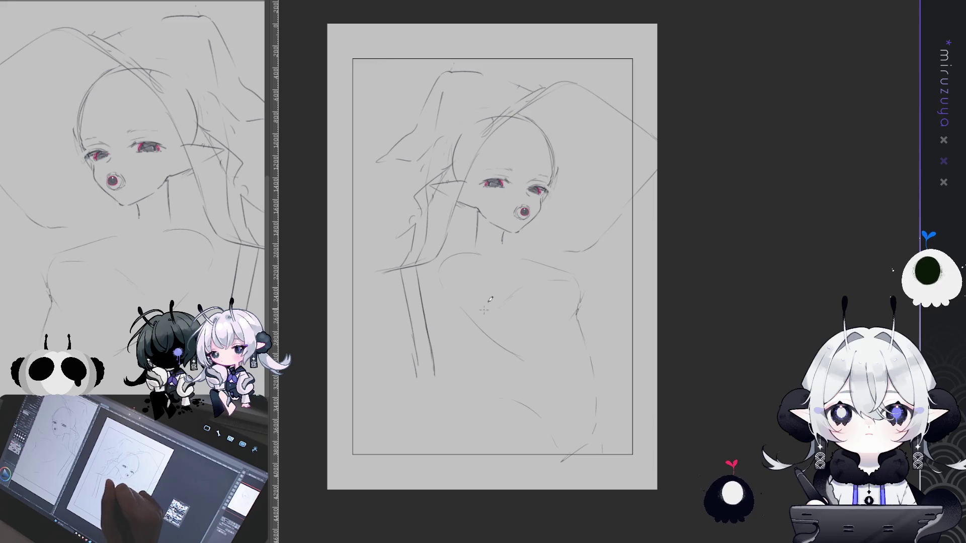
{"action": "left_click_drag", "start_coordinate": [498, 344], "coordinate": [518, 358]}
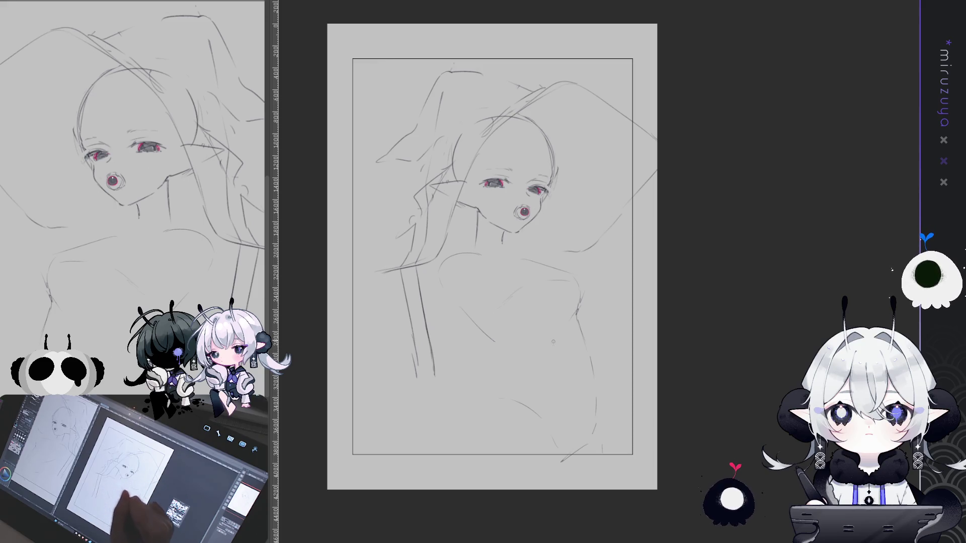
{"action": "left_click_drag", "start_coordinate": [461, 311], "coordinate": [512, 343]}
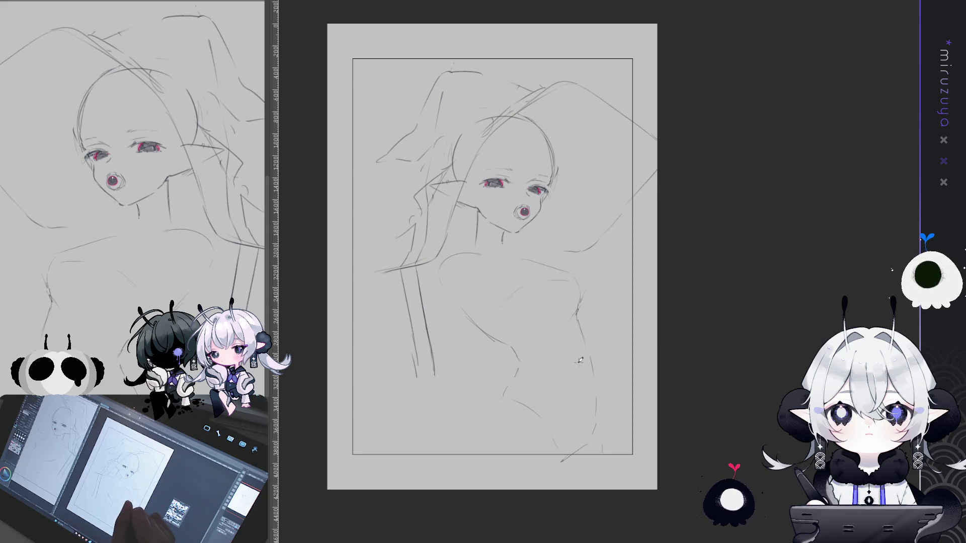
{"action": "left_click_drag", "start_coordinate": [580, 419], "coordinate": [583, 391]}
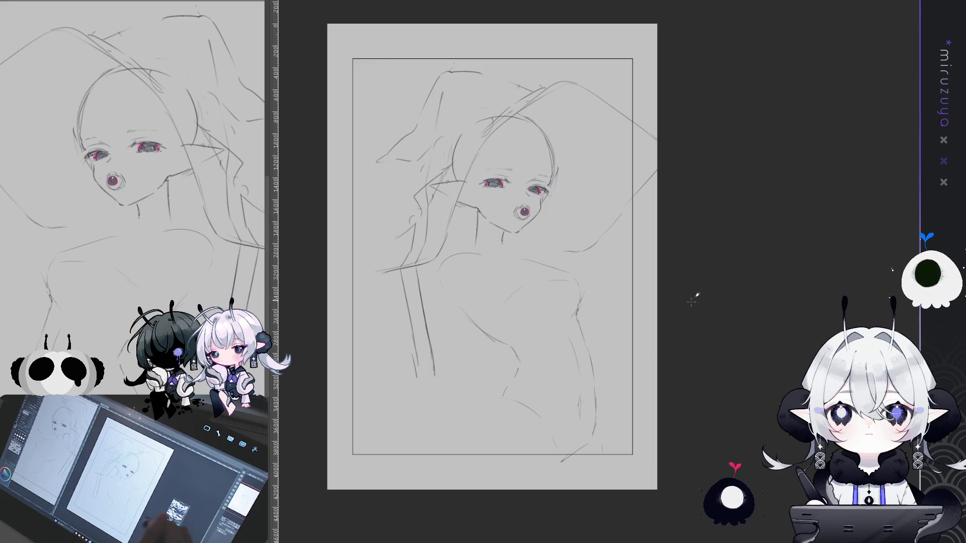
{"action": "left_click_drag", "start_coordinate": [686, 284], "coordinate": [674, 259]}
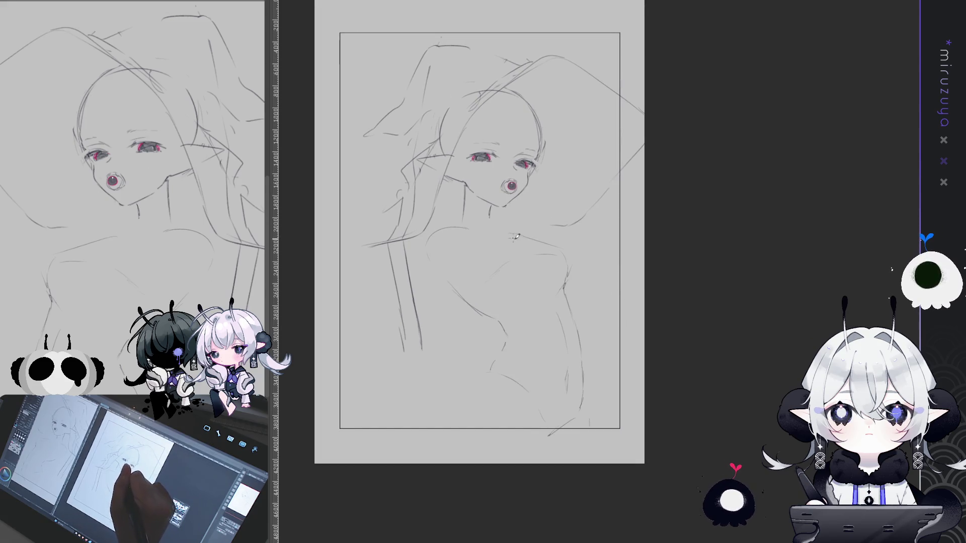
Extend the shoulder line and undo the retraced shoulder stroke
{"action": "left_click_drag", "start_coordinate": [542, 242], "coordinate": [579, 259]}
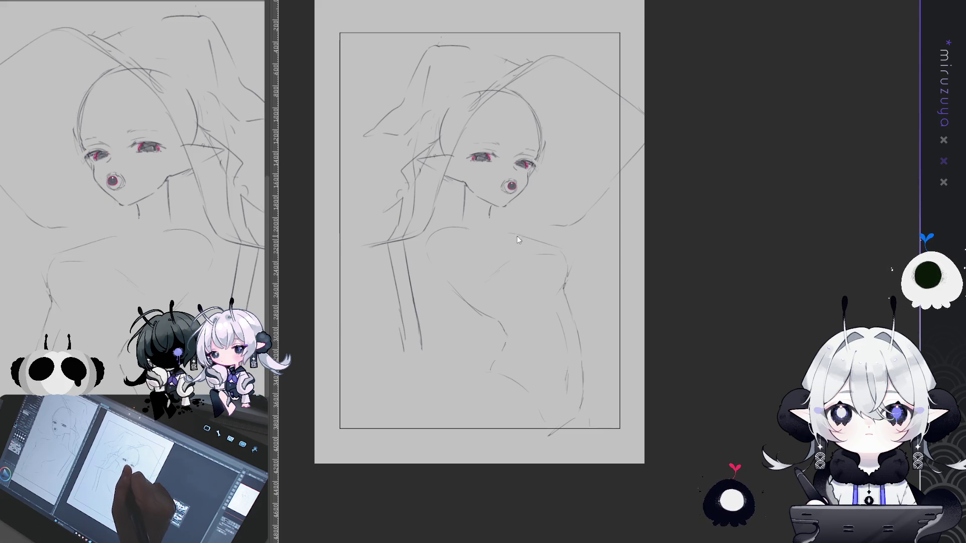
{"action": "mouse_move", "coordinate": [572, 265]}
{"action": "left_mouse_down"}
{"action": "mouse_move", "coordinate": [552, 244]}
{"action": "mouse_move", "coordinate": [564, 285]}
{"action": "left_mouse_up"}
{"action": "key", "text": "ctrl+z"}
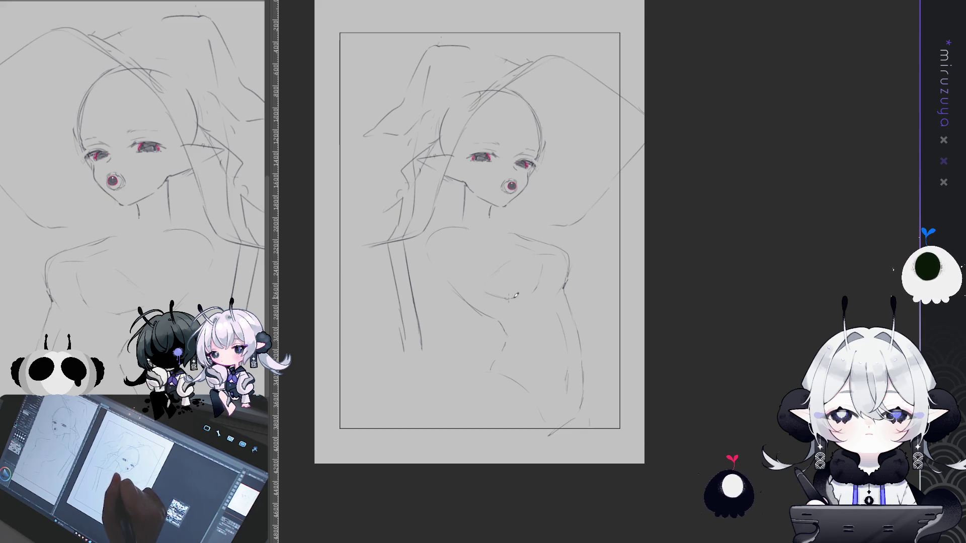
Flip the canvas view back to normal and reposition the page
{"action": "left_click_drag", "start_coordinate": [470, 230], "coordinate": [512, 228]}
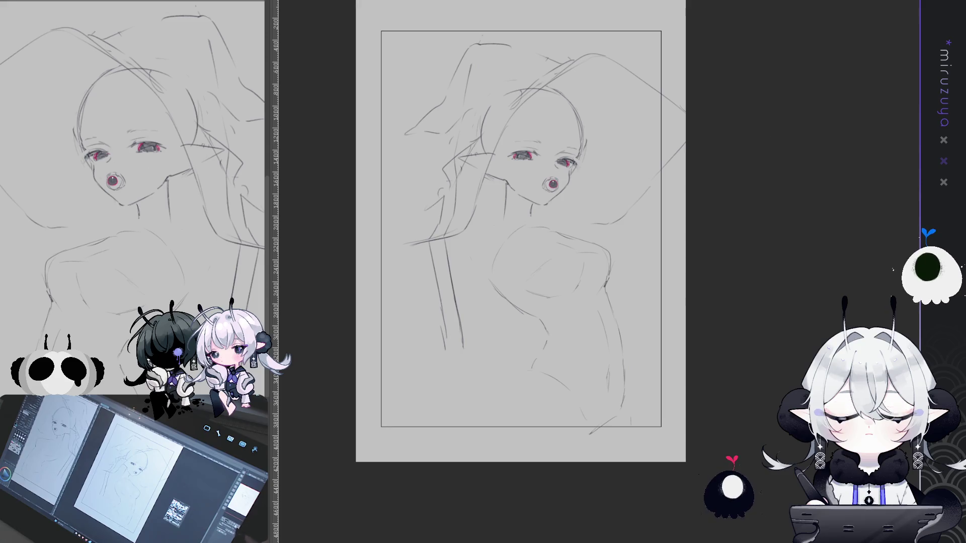
{"action": "key", "text": "h"}
{"action": "left_click_drag", "start_coordinate": [738, 303], "coordinate": [550, 292]}
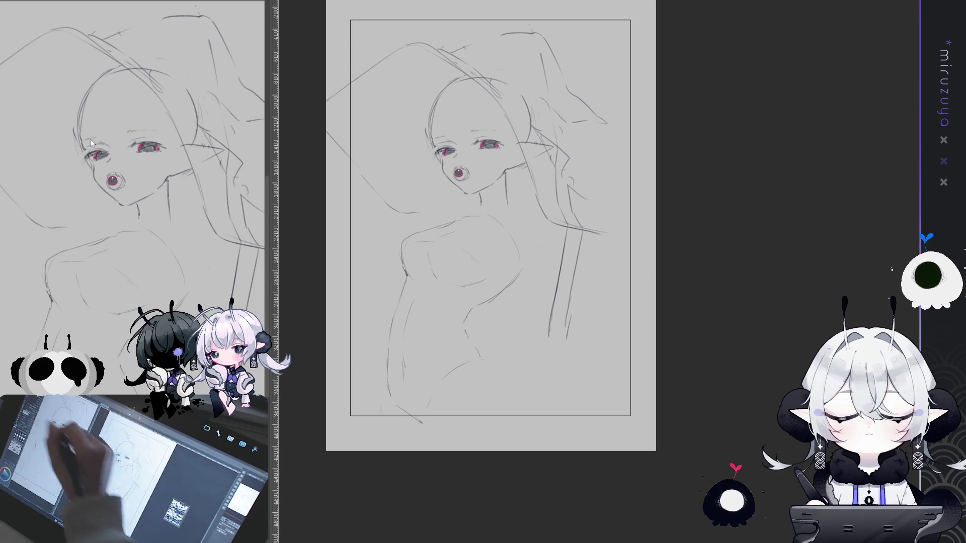
Draw a waist curve and rotate the lassoed torso slightly clockwise
{"action": "mouse_move", "coordinate": [469, 321]}
{"action": "left_mouse_down"}
{"action": "mouse_move", "coordinate": [408, 299]}
{"action": "mouse_move", "coordinate": [437, 217]}
{"action": "left_mouse_up"}
{"action": "left_click_drag", "start_coordinate": [521, 219], "coordinate": [532, 269]}
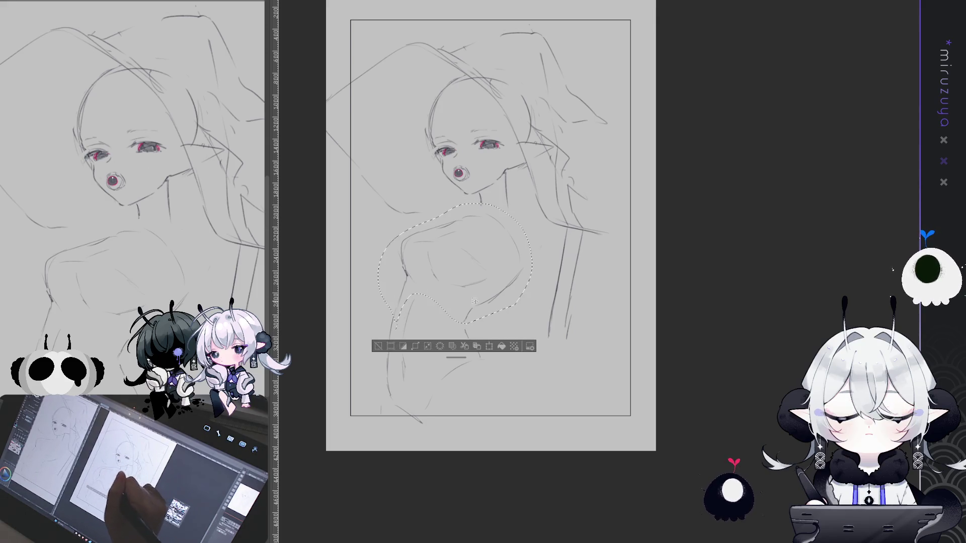
{"action": "key", "text": "ctrl+t"}
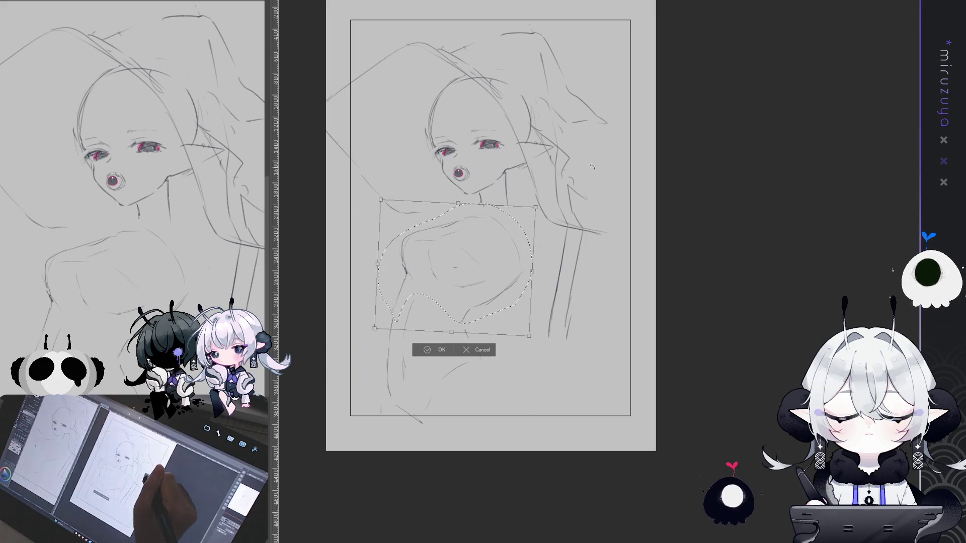
{"action": "left_click_drag", "start_coordinate": [591, 161], "coordinate": [594, 166]}
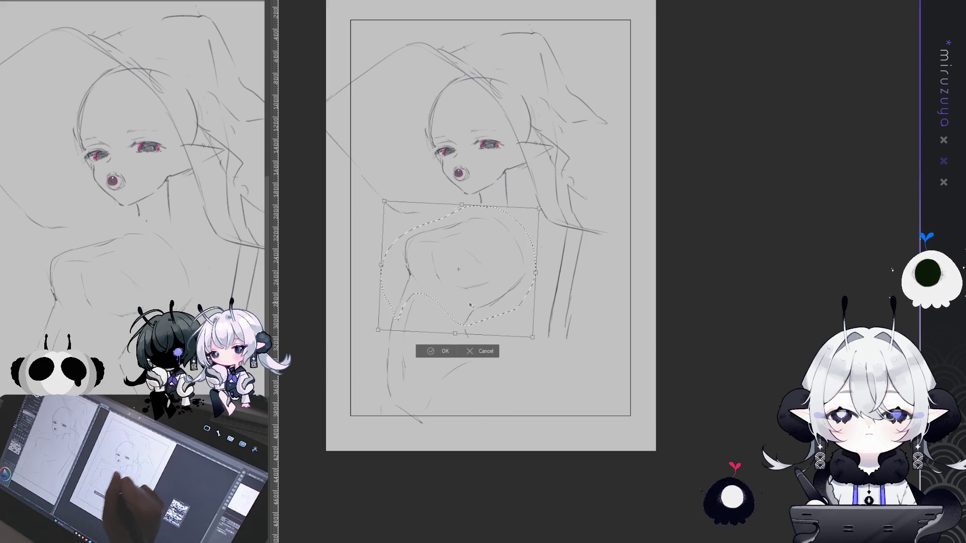
{"action": "left_click", "coordinate": [437, 351]}
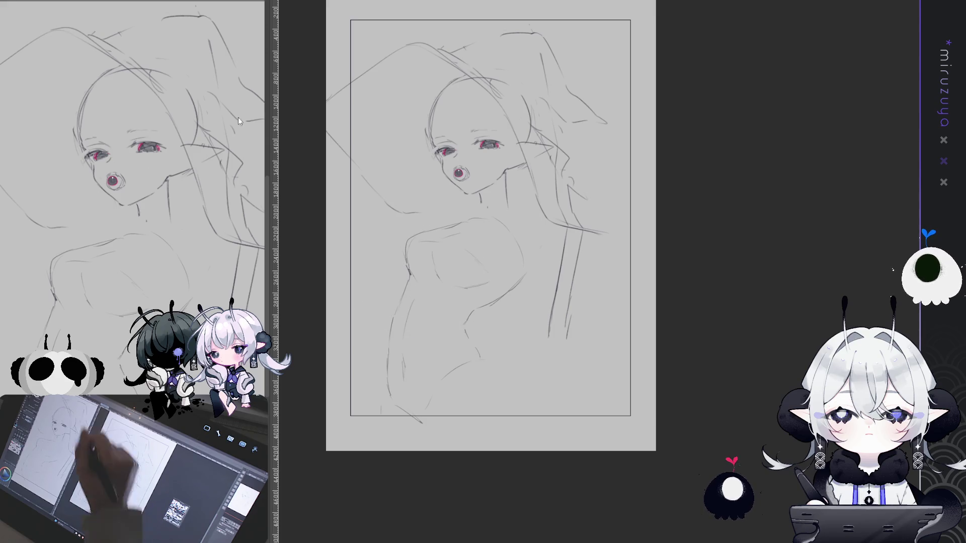
Re-lasso the whole torso, commit another transform, and clear the selection
{"action": "key", "text": "ctrl+t"}
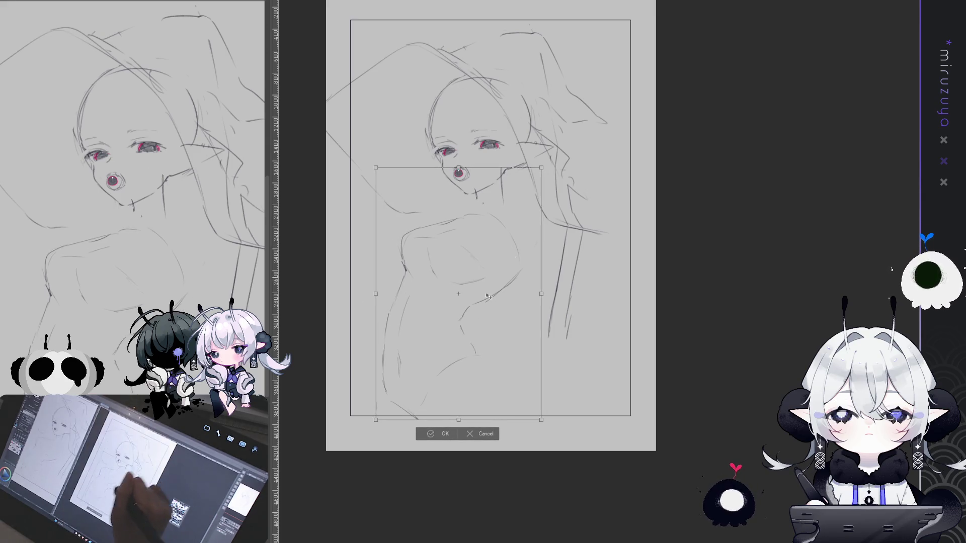
{"action": "key", "text": "Return"}
{"action": "mouse_move", "coordinate": [505, 214]}
{"action": "left_mouse_down"}
{"action": "mouse_move", "coordinate": [375, 282]}
{"action": "mouse_move", "coordinate": [448, 445]}
{"action": "mouse_move", "coordinate": [547, 259]}
{"action": "mouse_move", "coordinate": [494, 258]}
{"action": "left_mouse_up"}
{"action": "key", "text": "ctrl+t"}
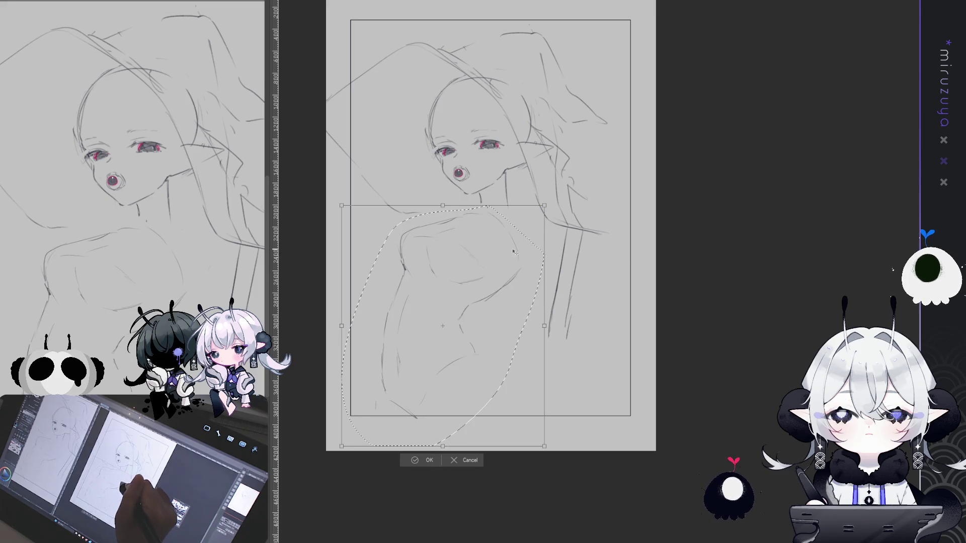
{"action": "left_click", "coordinate": [421, 459]}
{"action": "left_click", "coordinate": [366, 459]}
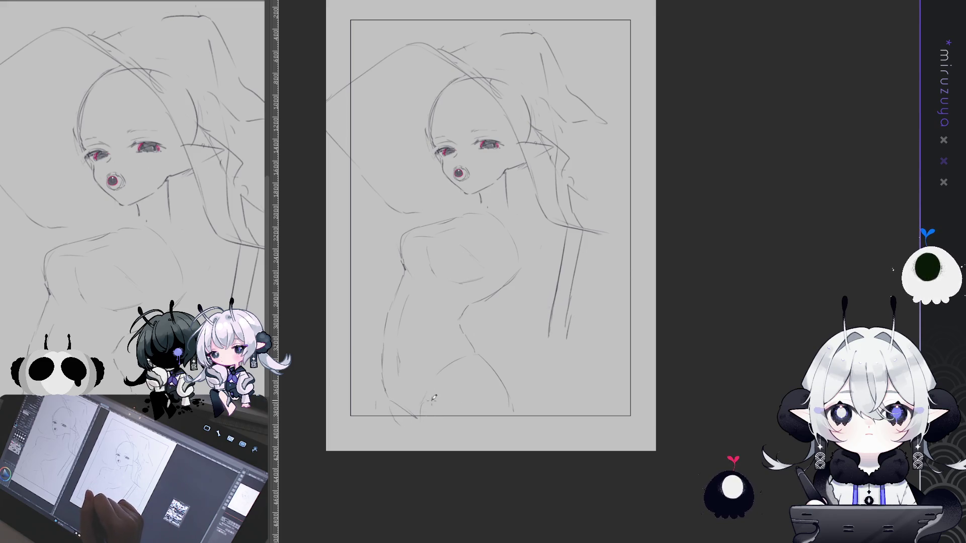
Draw the long curved body outline and transform-reshape its lower-left side, then deselect
{"action": "left_click_drag", "start_coordinate": [506, 420], "coordinate": [500, 442]}
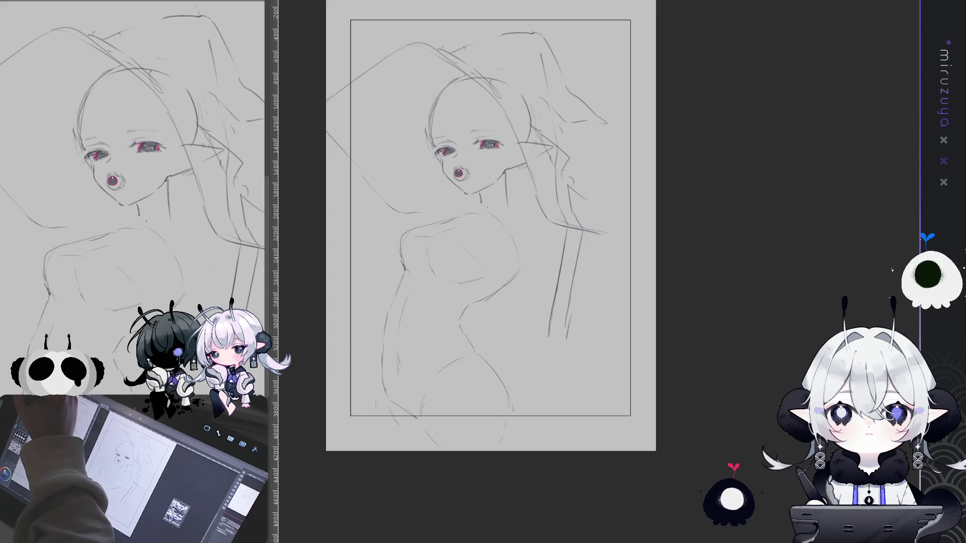
{"action": "mouse_move", "coordinate": [536, 411]}
{"action": "left_mouse_down"}
{"action": "mouse_move", "coordinate": [367, 417]}
{"action": "mouse_move", "coordinate": [393, 231]}
{"action": "mouse_move", "coordinate": [461, 208]}
{"action": "mouse_move", "coordinate": [518, 231]}
{"action": "mouse_move", "coordinate": [536, 410]}
{"action": "left_mouse_up"}
{"action": "key", "text": "ctrl+t"}
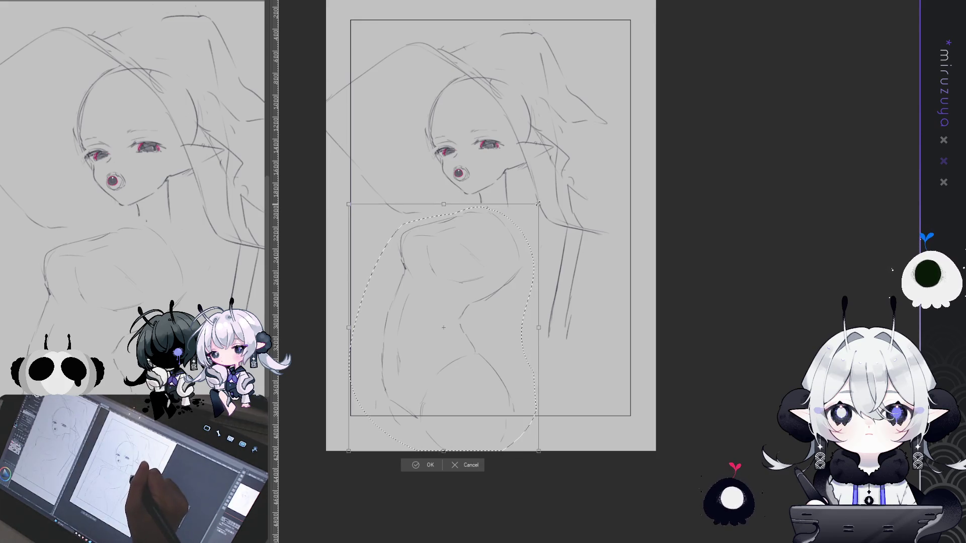
{"action": "left_click_drag", "start_coordinate": [521, 229], "coordinate": [542, 303]}
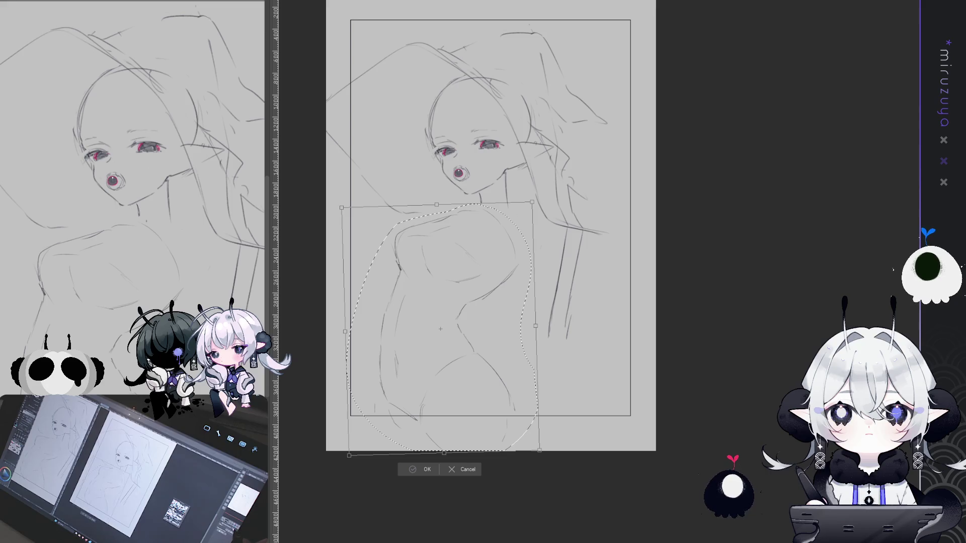
{"action": "key", "text": "Return"}
{"action": "key", "text": "h"}
{"action": "left_click", "coordinate": [698, 467]}
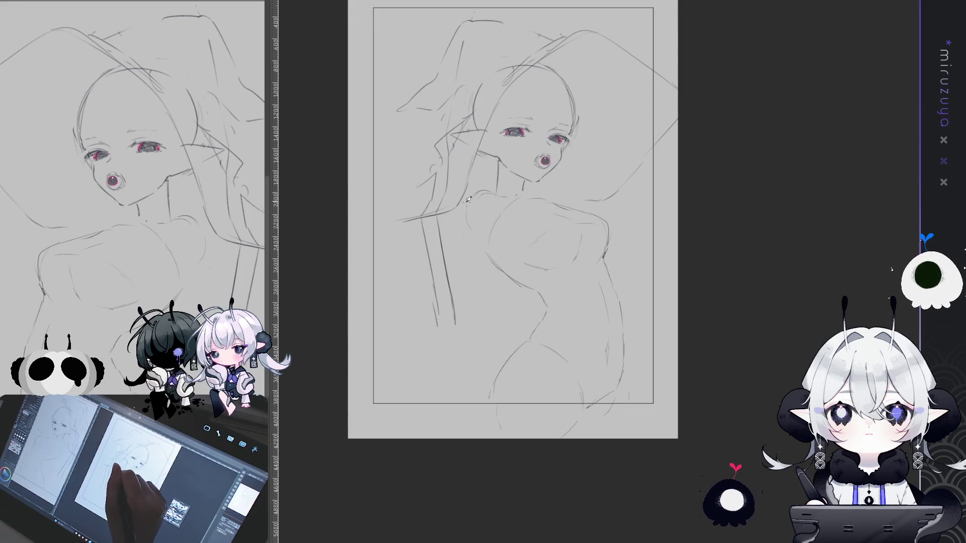
Add a shoulder-to-neck stroke and several near-vertical lines below the shoulder
{"action": "left_click_drag", "start_coordinate": [492, 192], "coordinate": [468, 213]}
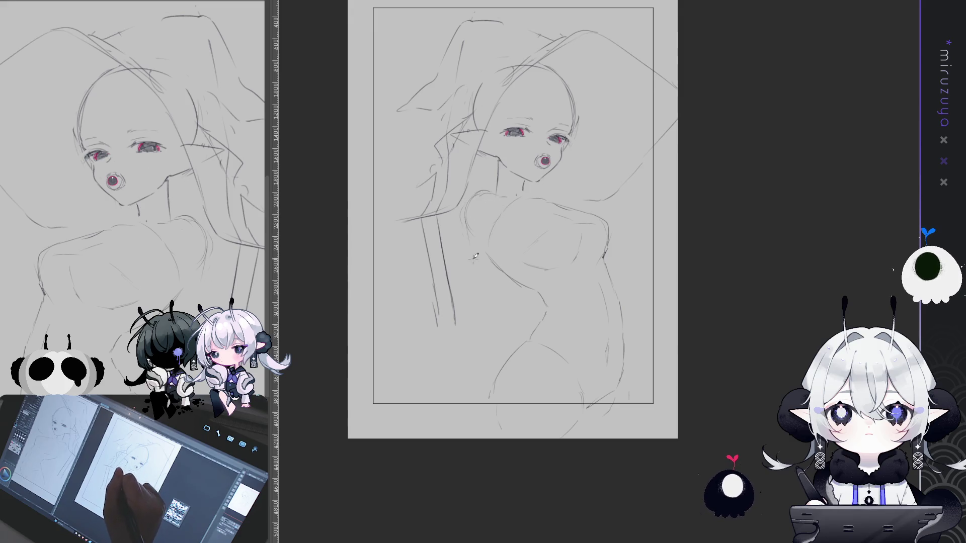
{"action": "left_click_drag", "start_coordinate": [465, 215], "coordinate": [466, 250]}
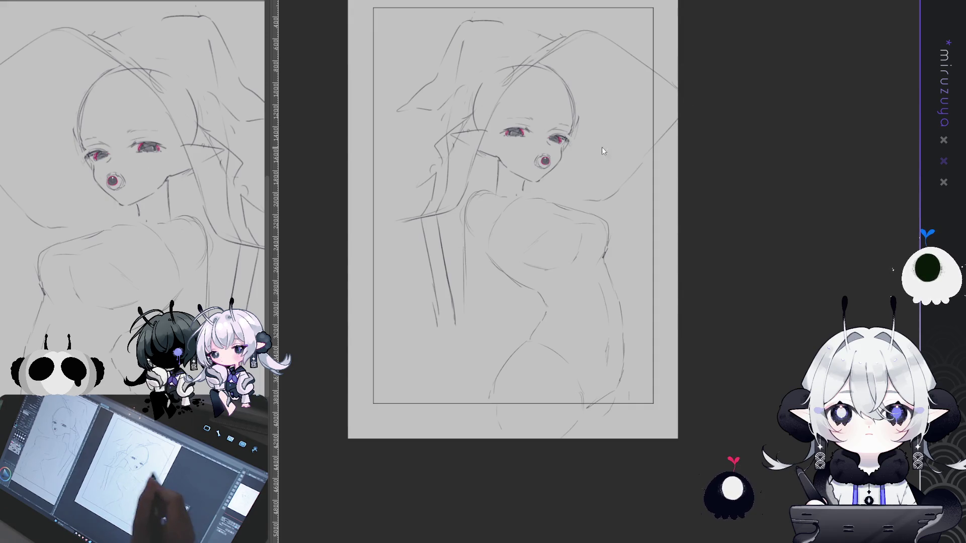
{"action": "left_click_drag", "start_coordinate": [465, 221], "coordinate": [469, 266]}
{"action": "left_click_drag", "start_coordinate": [467, 218], "coordinate": [470, 285]}
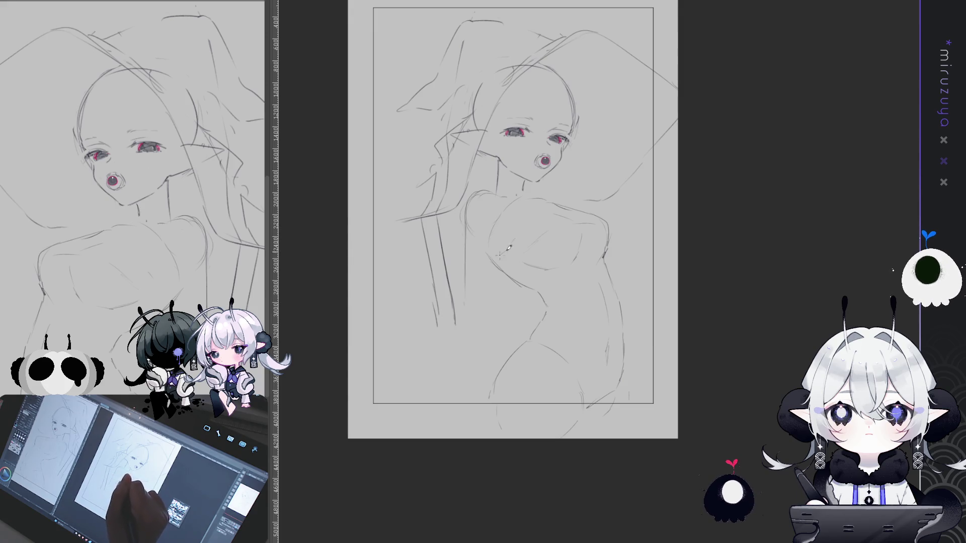
{"action": "left_click_drag", "start_coordinate": [501, 260], "coordinate": [504, 257]}
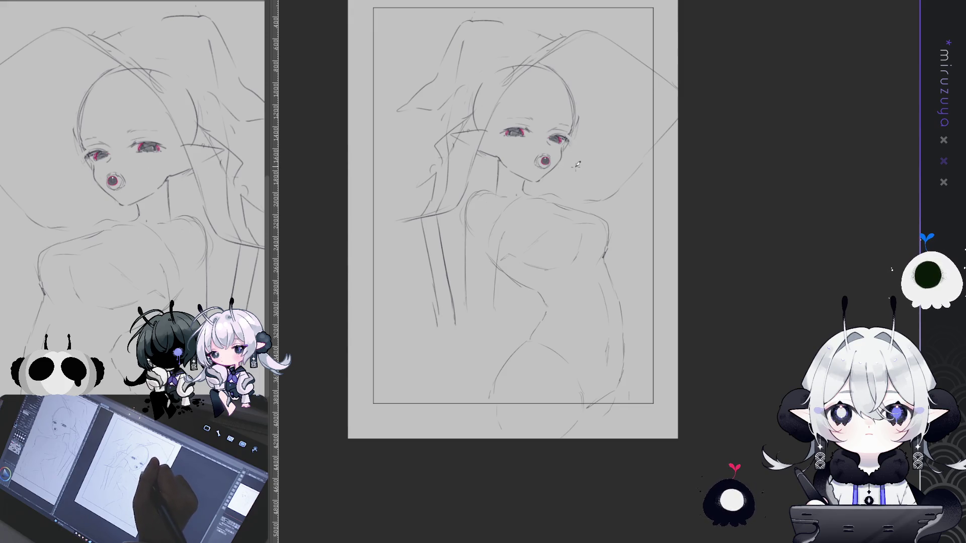
{"action": "mouse_move", "coordinate": [618, 151]}
{"action": "left_mouse_down"}
{"action": "mouse_move", "coordinate": [359, 486]}
{"action": "mouse_move", "coordinate": [604, 415]}
{"action": "left_mouse_up"}
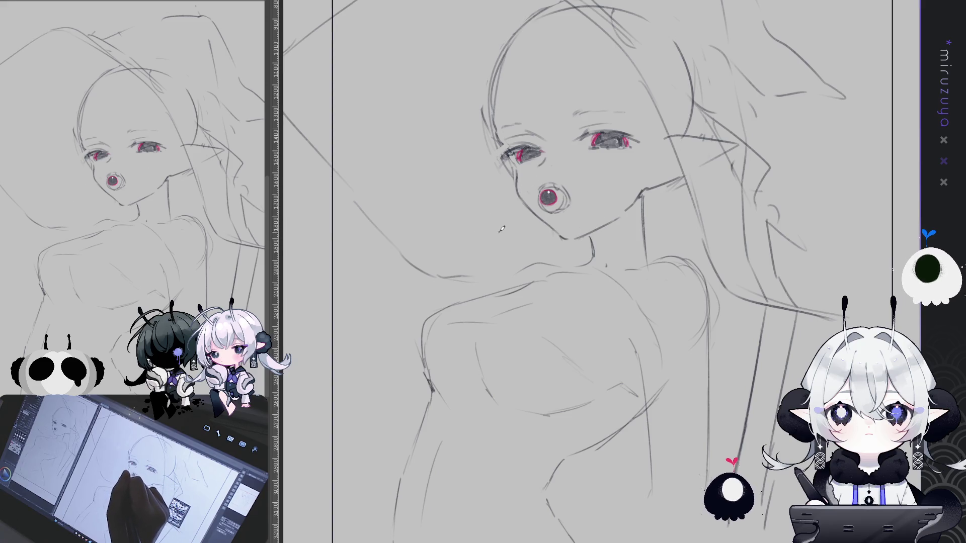
{"action": "left_click_drag", "start_coordinate": [599, 208], "coordinate": [515, 158]}
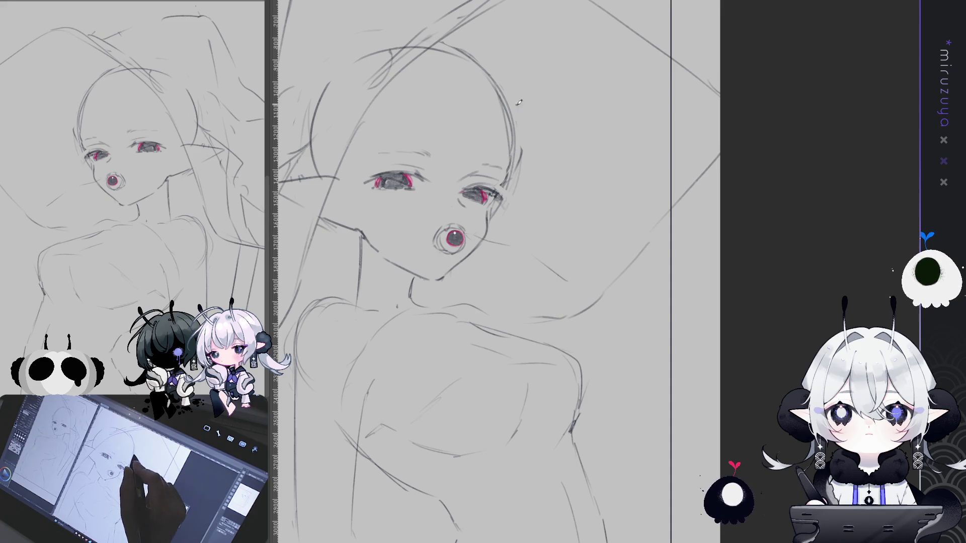
{"action": "left_click_drag", "start_coordinate": [541, 241], "coordinate": [570, 213]}
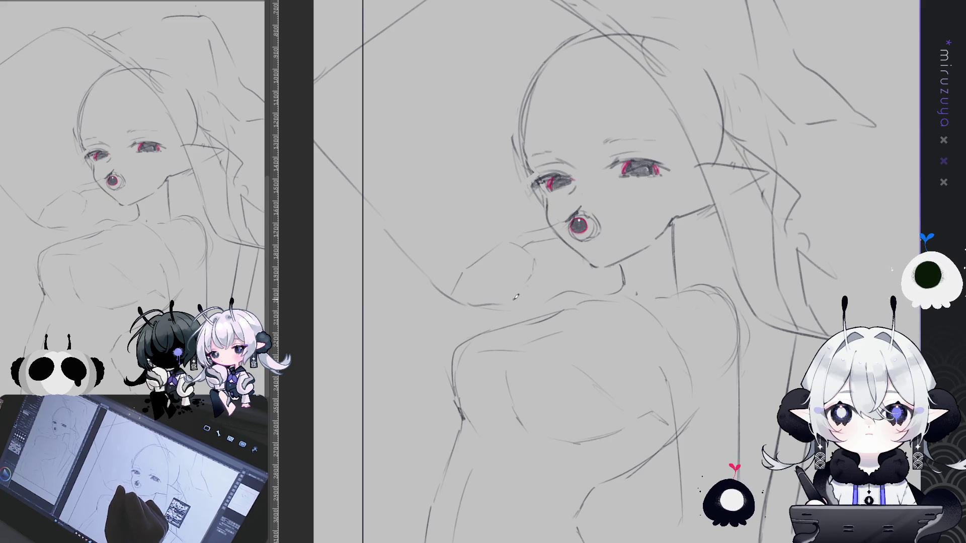
{"action": "mouse_move", "coordinate": [572, 270]}
{"action": "left_mouse_down"}
{"action": "mouse_move", "coordinate": [534, 249]}
{"action": "mouse_move", "coordinate": [576, 287]}
{"action": "mouse_move", "coordinate": [528, 251]}
{"action": "left_mouse_up"}
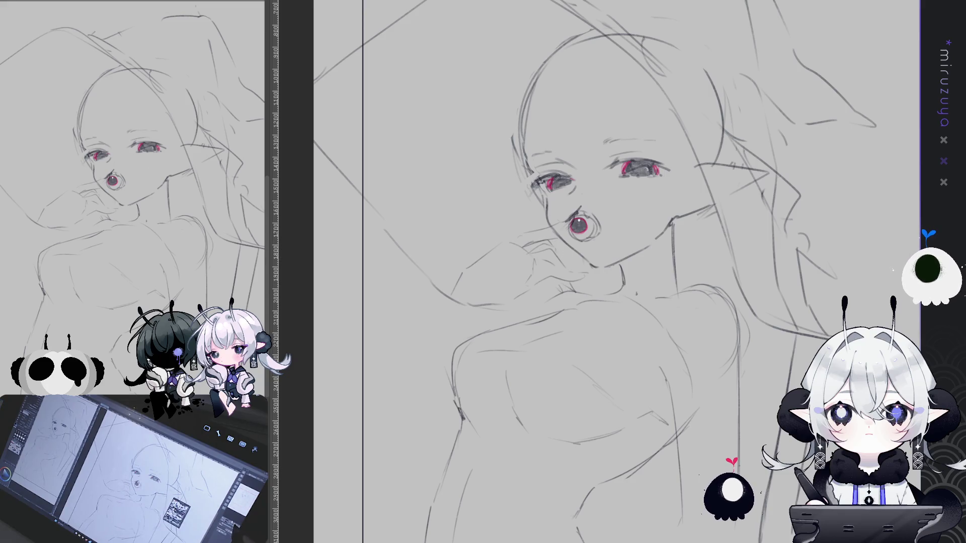
{"action": "key", "text": "h"}
{"action": "left_click_drag", "start_coordinate": [763, 321], "coordinate": [634, 288]}
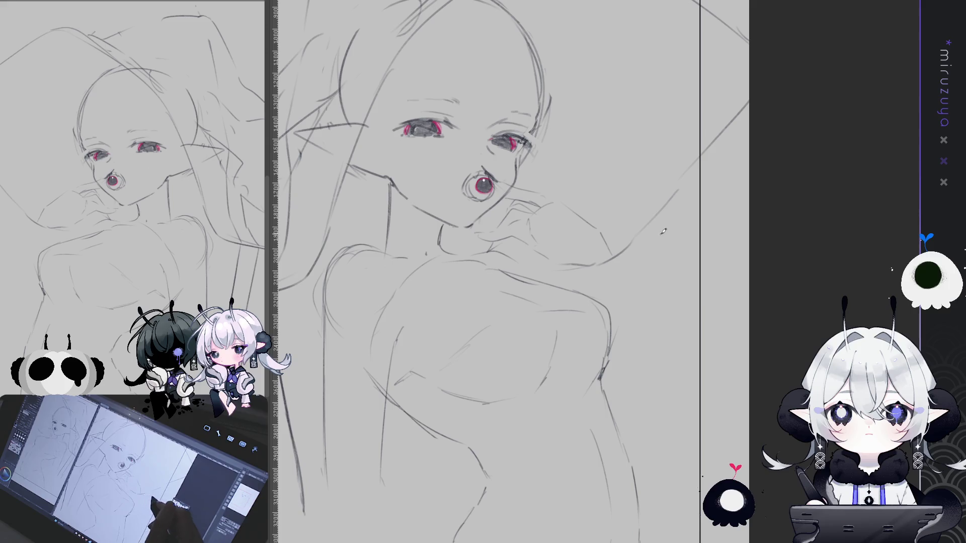
{"action": "key", "text": "ctrl+z"}
{"action": "key", "text": "ctrl+z"}
{"action": "key", "text": "ctrl+z"}
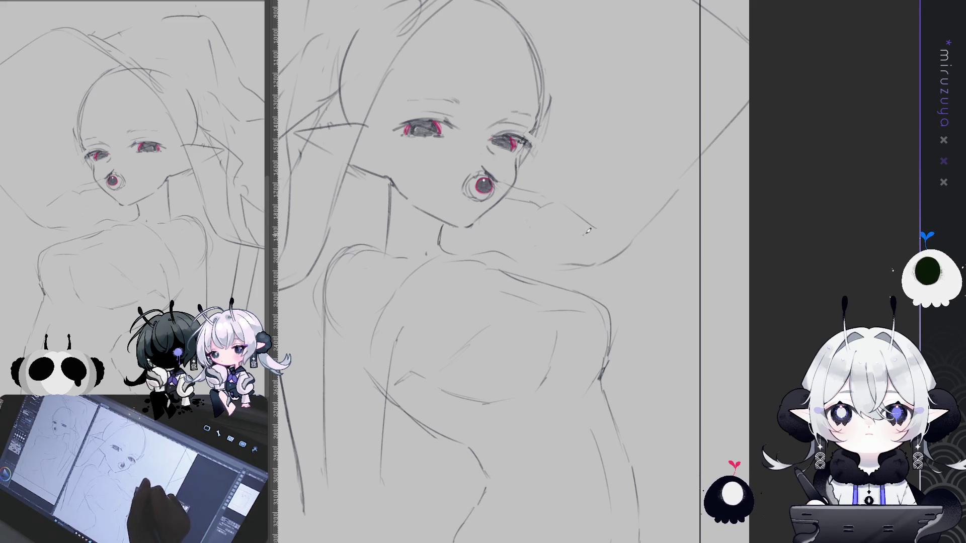
{"action": "key", "text": "h"}
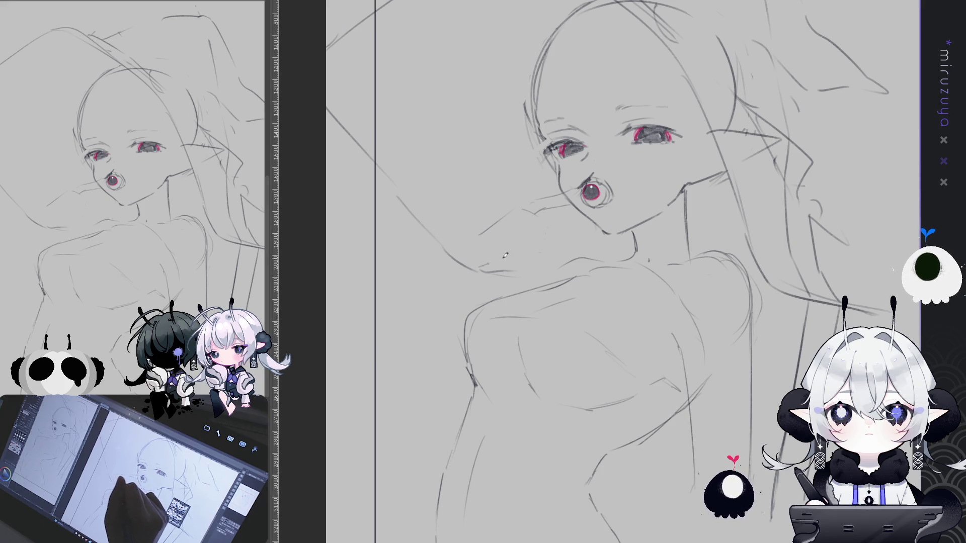
{"action": "left_click_drag", "start_coordinate": [766, 138], "coordinate": [627, 146]}
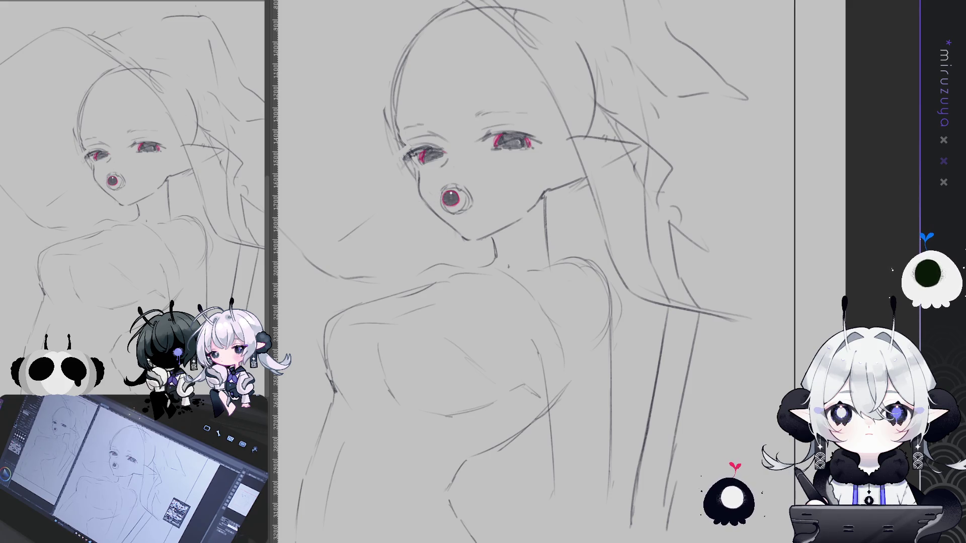
{"action": "scroll", "coordinate": [544, 272], "scroll_direction": "down", "scroll_amount": 5}
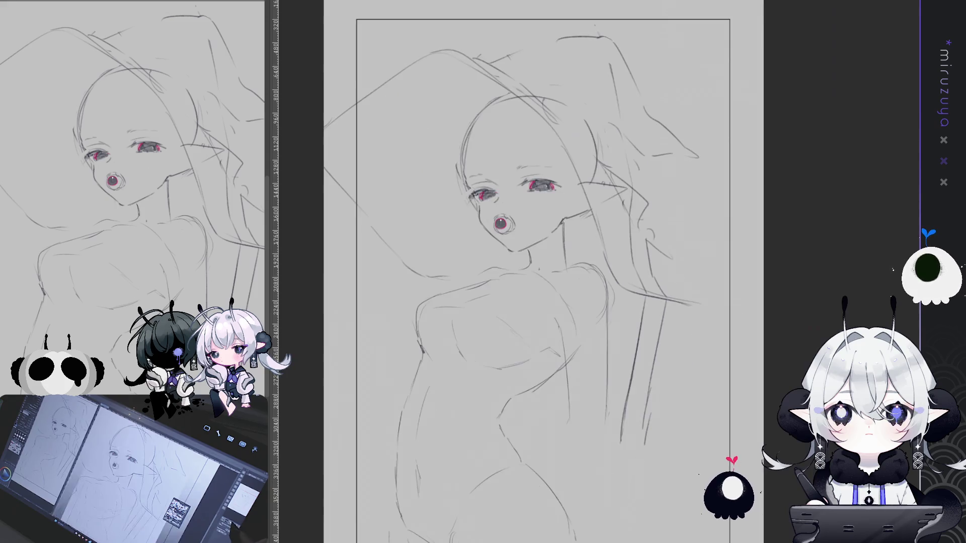
{"action": "scroll", "coordinate": [543, 272], "scroll_direction": "up", "scroll_amount": 3}
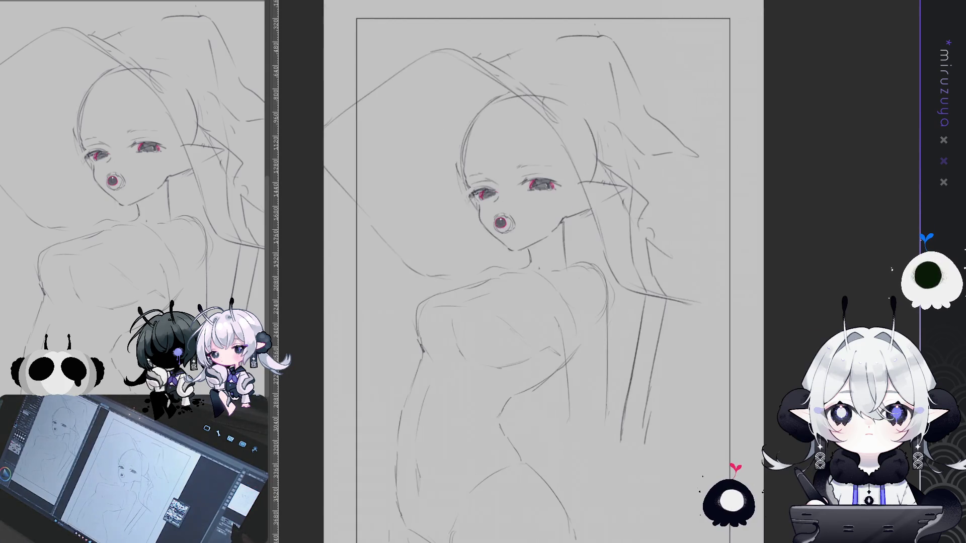
Rotate the whole sketch layer slightly counter-clockwise and shift it a little right and down
{"action": "scroll", "coordinate": [536, 272], "scroll_direction": "down", "scroll_amount": 2}
{"action": "key", "text": "ctrl+z"}
{"action": "key", "text": "ctrl+y"}
{"action": "scroll", "coordinate": [523, 272], "scroll_direction": "up", "scroll_amount": 2}
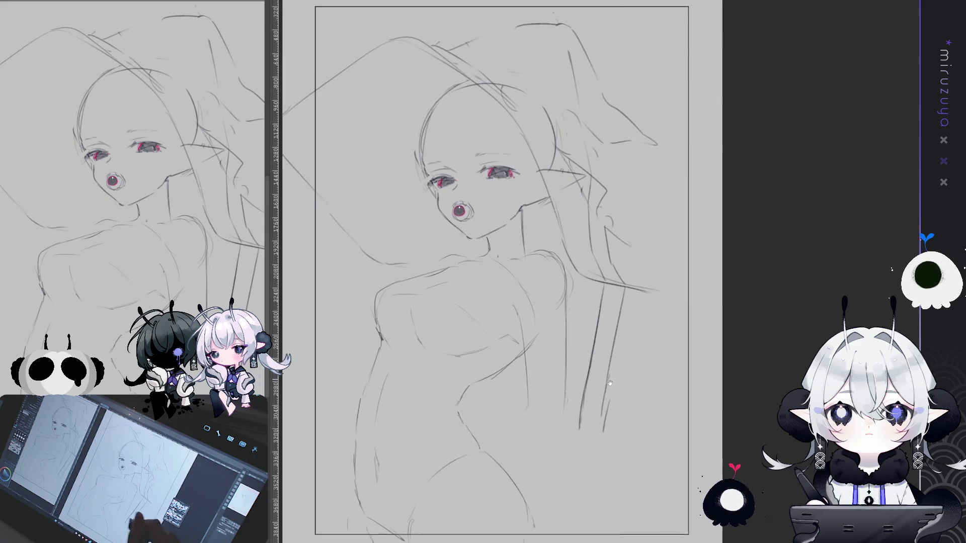
{"action": "key", "text": "ctrl+t"}
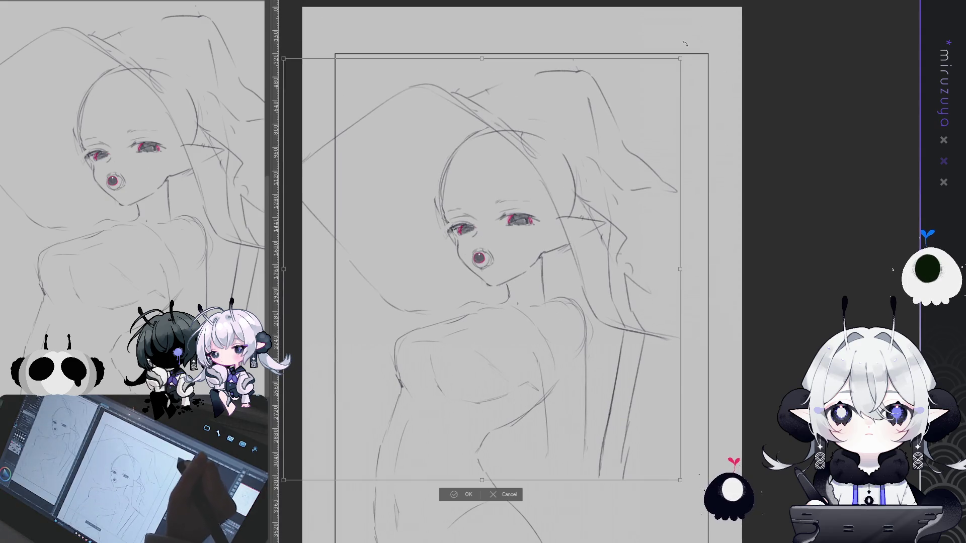
{"action": "left_click_drag", "start_coordinate": [678, 42], "coordinate": [672, 36]}
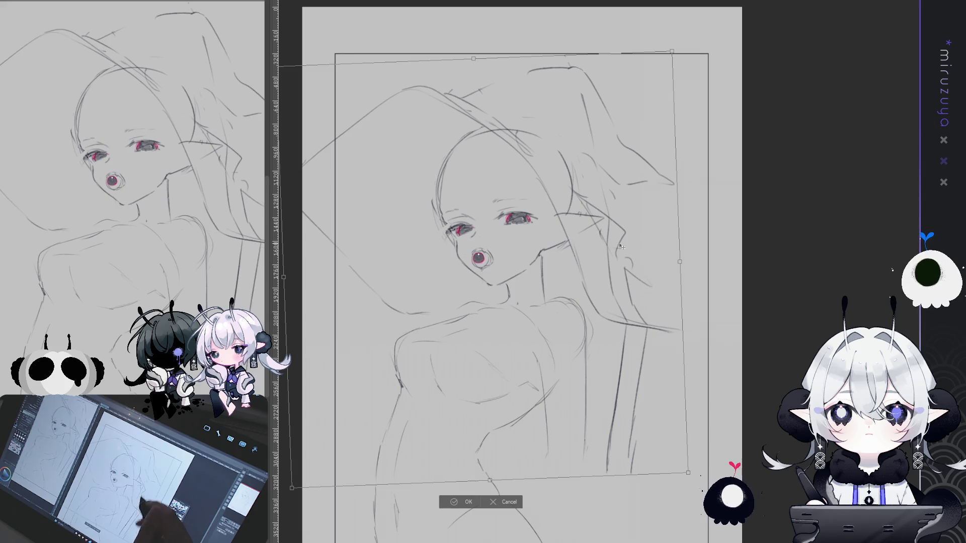
{"action": "left_click_drag", "start_coordinate": [591, 356], "coordinate": [599, 359]}
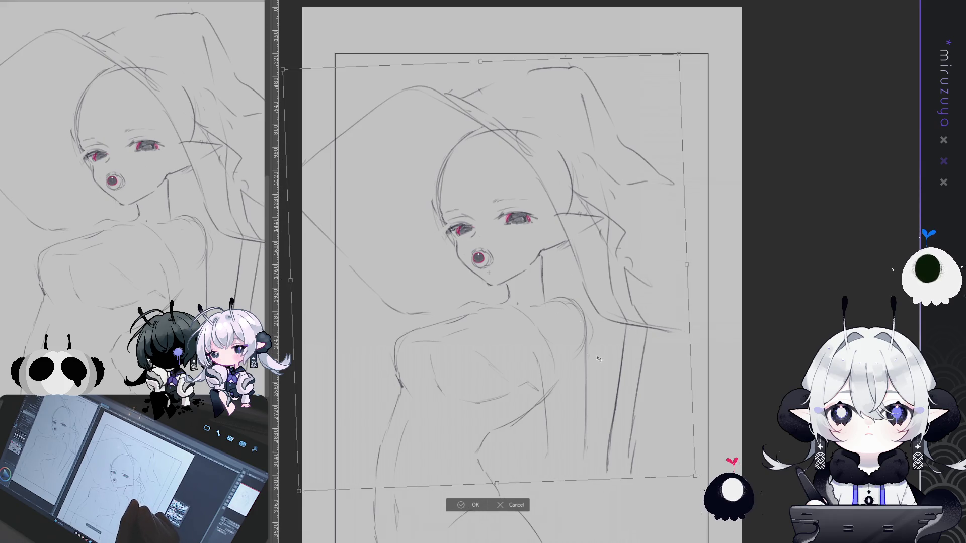
{"action": "left_click_drag", "start_coordinate": [597, 357], "coordinate": [597, 358]}
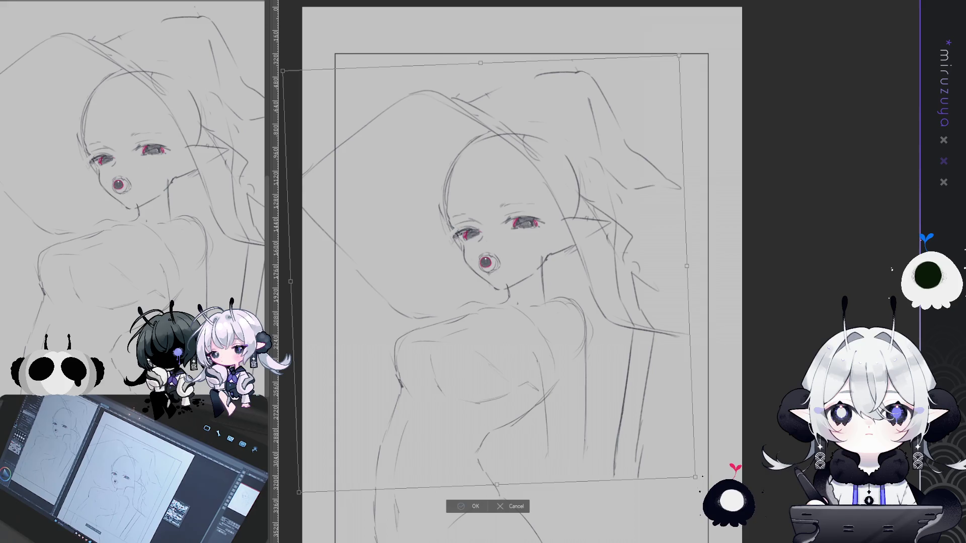
{"action": "key", "text": "Return"}
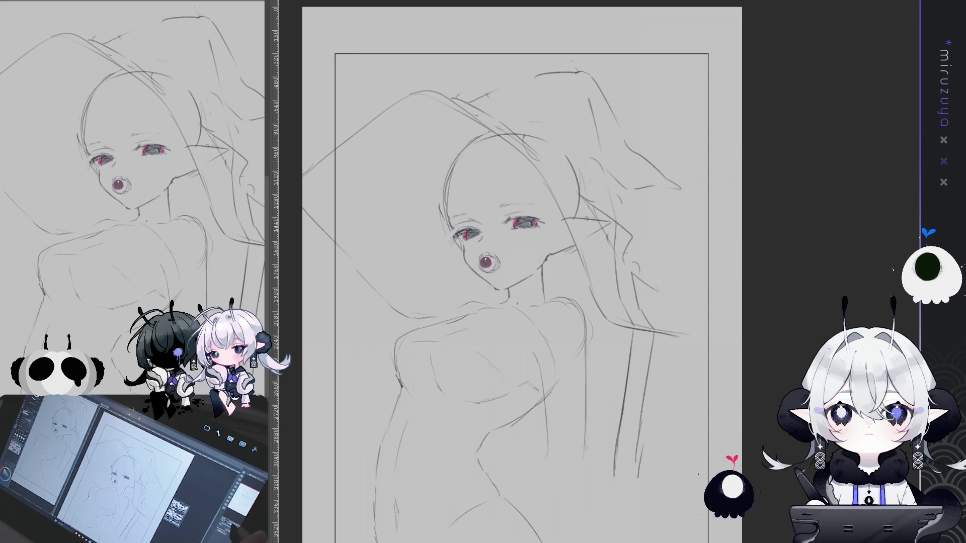
{"action": "key", "text": "ctrl+minus"}
Commit a body transform, add a short stroke beside the shoulder, and compare hair lines
{"action": "left_click_drag", "start_coordinate": [498, 204], "coordinate": [440, 117]}
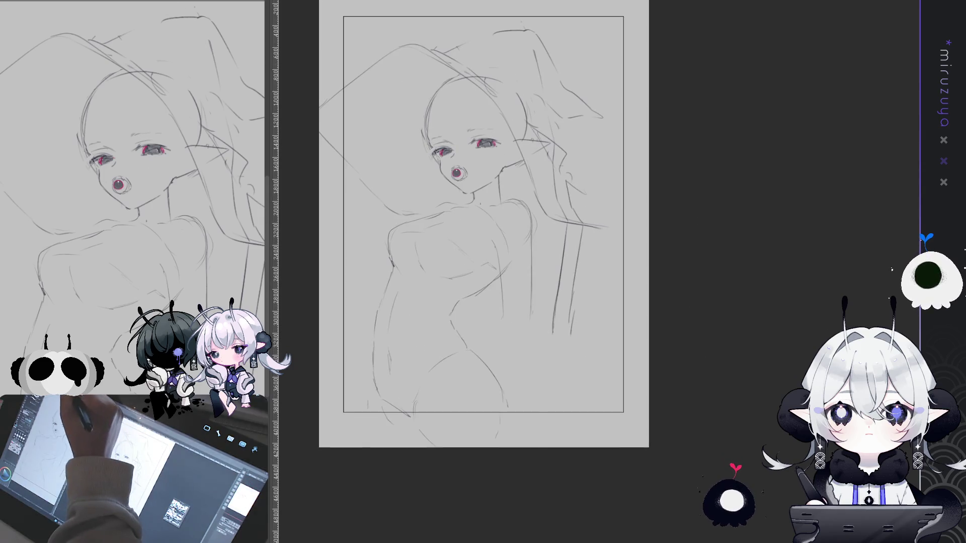
{"action": "key", "text": "ctrl+t"}
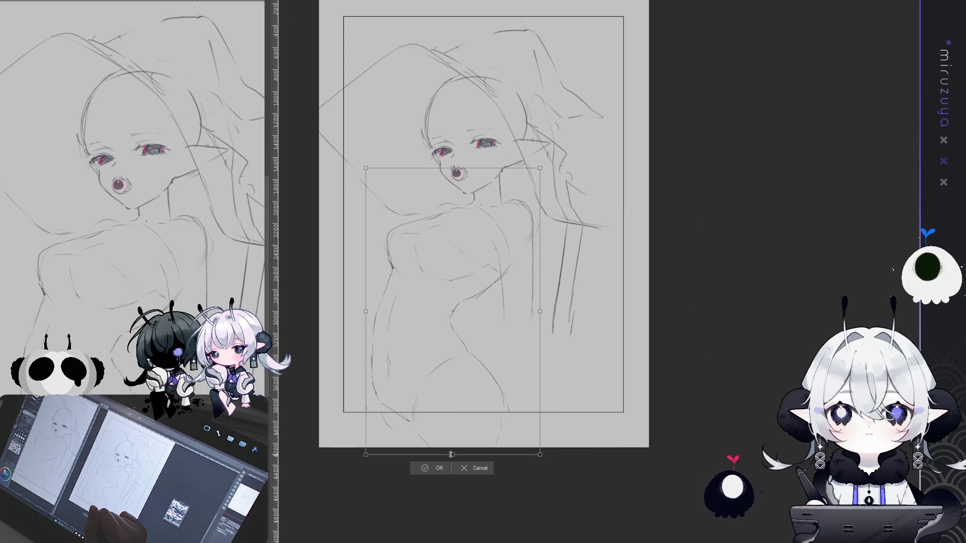
{"action": "left_click", "coordinate": [437, 469]}
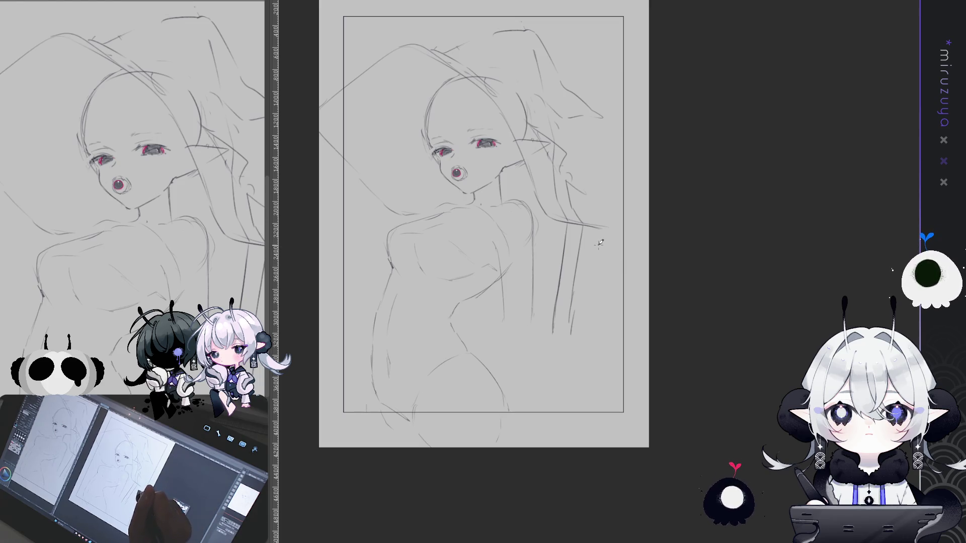
{"action": "left_click_drag", "start_coordinate": [590, 251], "coordinate": [602, 262]}
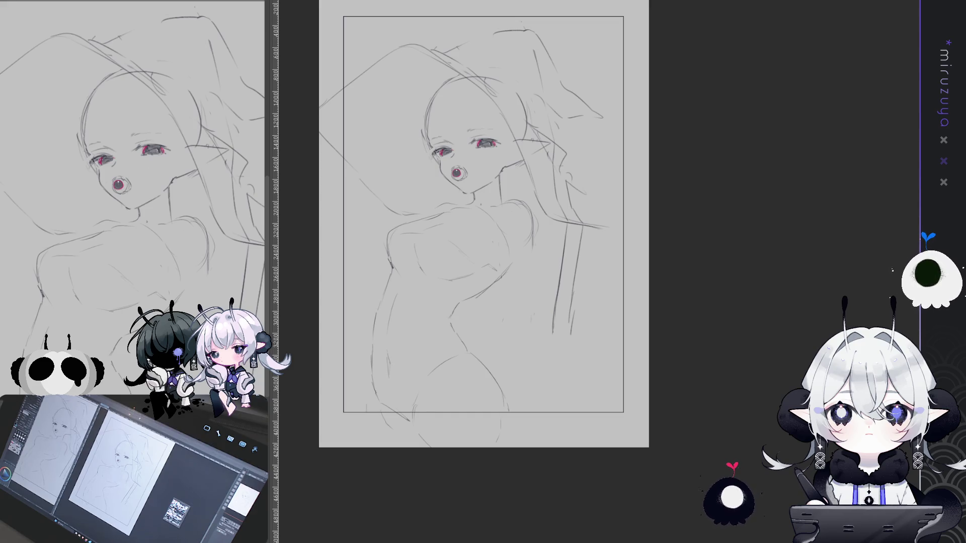
{"action": "scroll", "coordinate": [484, 227], "scroll_direction": "up", "scroll_amount": 1}
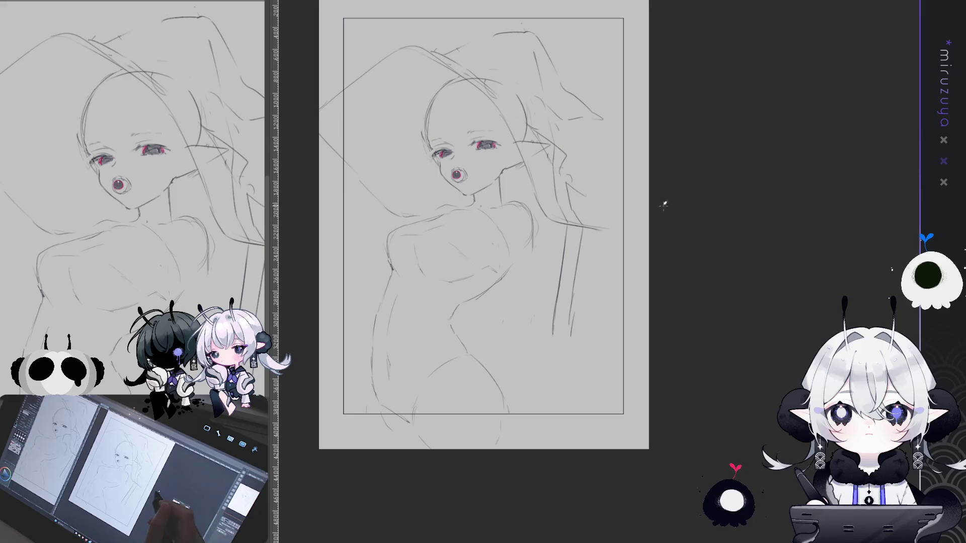
{"action": "left_click_drag", "start_coordinate": [670, 205], "coordinate": [643, 207]}
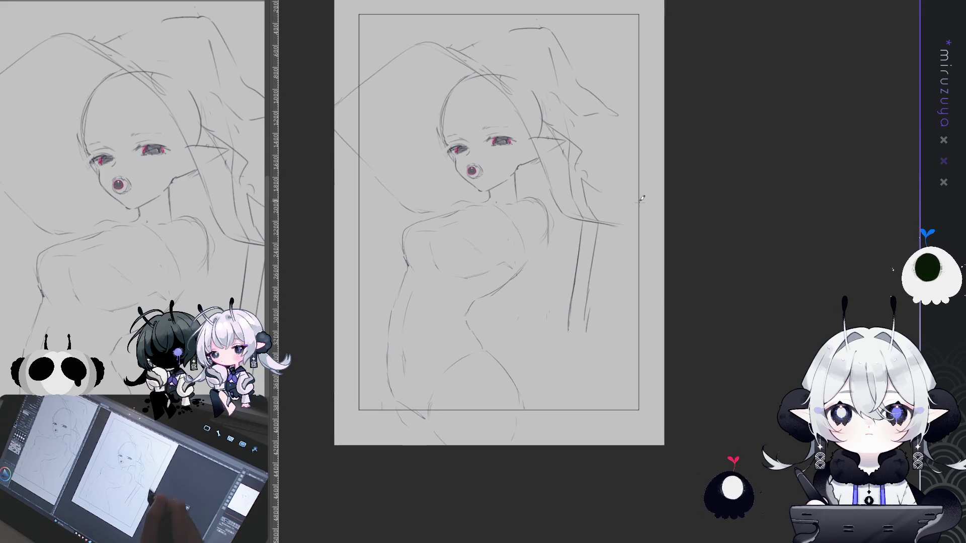
{"action": "key", "text": "Delete"}
{"action": "key", "text": "ctrl+z"}
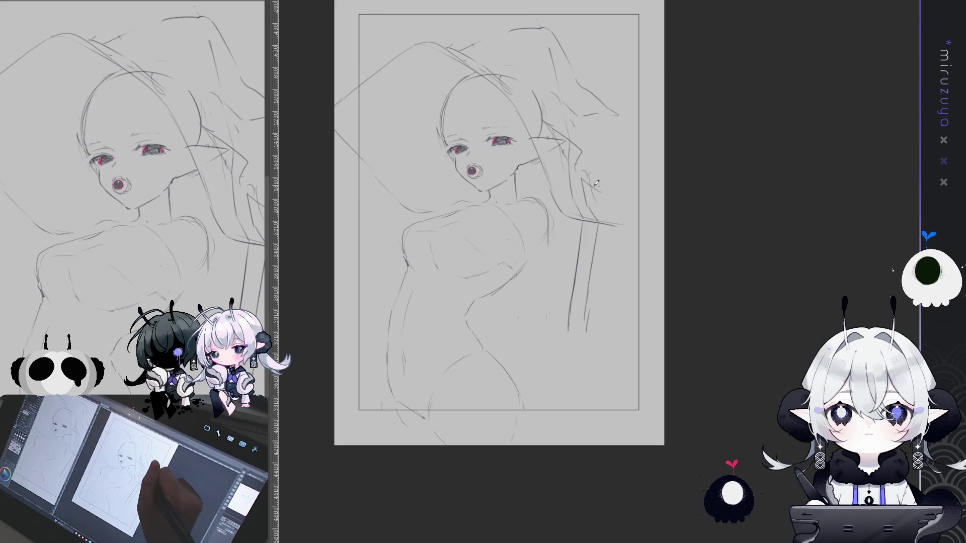
Add strokes along the right-side hair and lower torso, some passing the right frame edge
{"action": "left_click_drag", "start_coordinate": [587, 179], "coordinate": [634, 212]}
{"action": "mouse_move", "coordinate": [565, 159]}
{"action": "left_mouse_down"}
{"action": "mouse_move", "coordinate": [569, 257]}
{"action": "mouse_move", "coordinate": [556, 275]}
{"action": "left_mouse_up"}
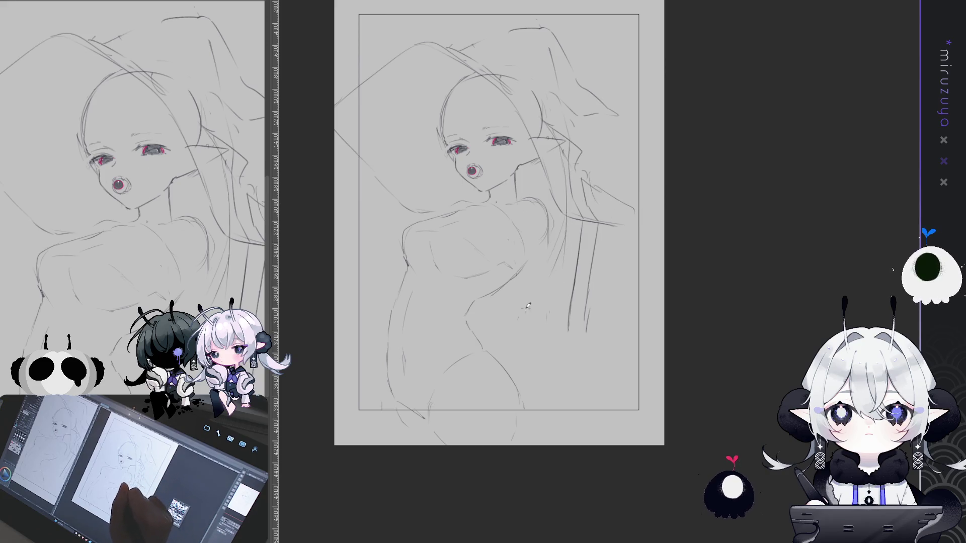
{"action": "left_click_drag", "start_coordinate": [579, 224], "coordinate": [565, 333]}
{"action": "mouse_move", "coordinate": [566, 245]}
{"action": "left_mouse_down"}
{"action": "mouse_move", "coordinate": [536, 326]}
{"action": "mouse_move", "coordinate": [448, 353]}
{"action": "left_mouse_up"}
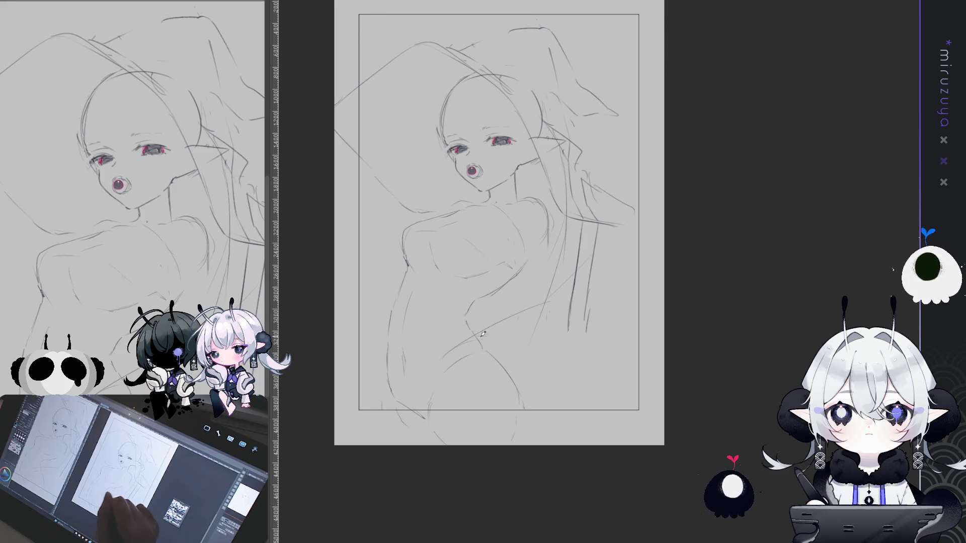
{"action": "left_click_drag", "start_coordinate": [639, 297], "coordinate": [629, 388]}
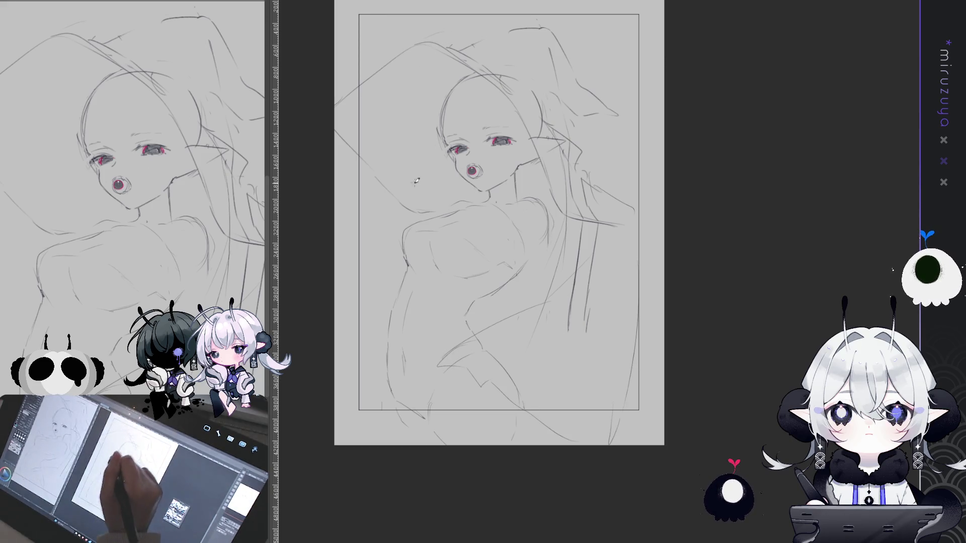
{"action": "left_click_drag", "start_coordinate": [366, 236], "coordinate": [336, 238]}
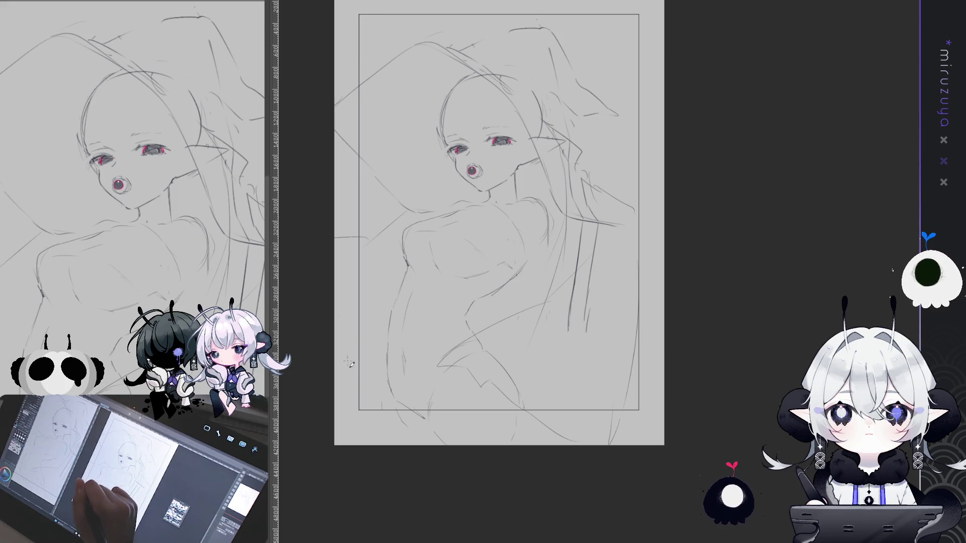
{"action": "left_click_drag", "start_coordinate": [350, 367], "coordinate": [383, 419]}
{"action": "left_click_drag", "start_coordinate": [637, 207], "coordinate": [660, 220]}
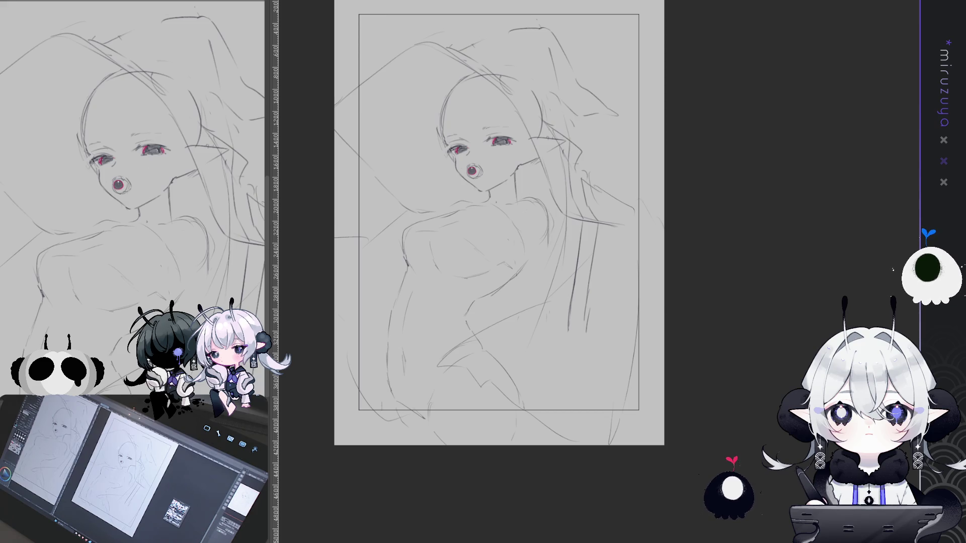
Scale the whole sketch down and rotate it about 6° clockwise on the page
{"action": "key", "text": "ctrl+t"}
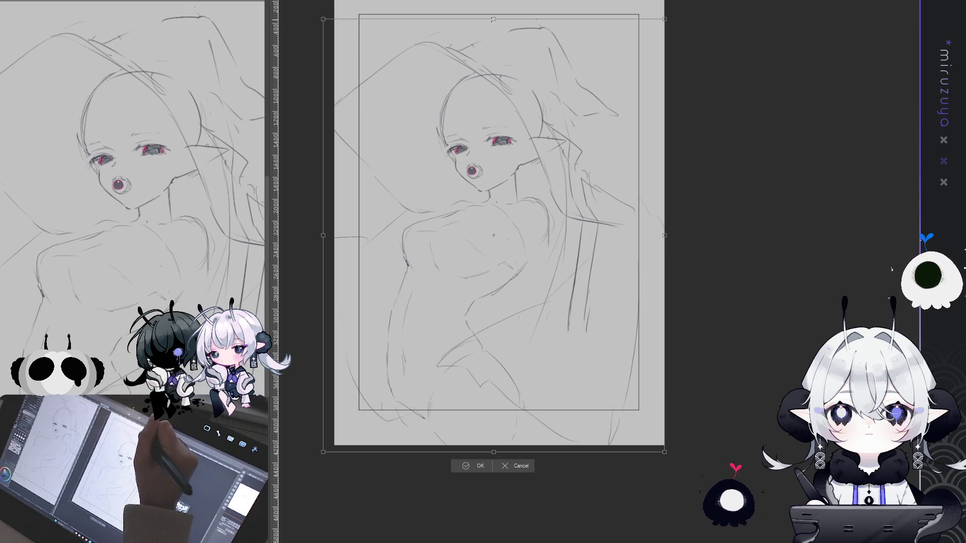
{"action": "left_click_drag", "start_coordinate": [492, 20], "coordinate": [513, 24]}
{"action": "left_click_drag", "start_coordinate": [584, 108], "coordinate": [598, 101]}
{"action": "left_click_drag", "start_coordinate": [671, 19], "coordinate": [692, 37]}
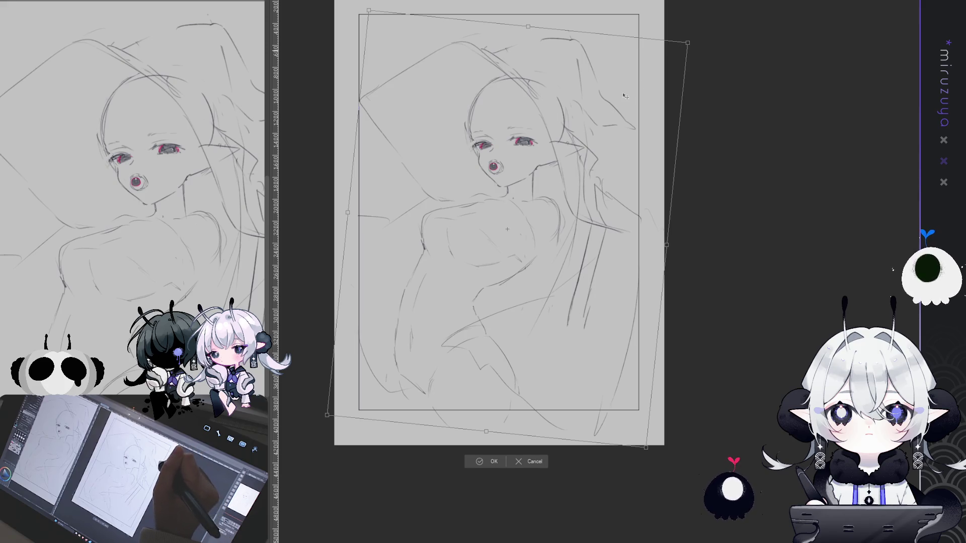
{"action": "left_click_drag", "start_coordinate": [641, 73], "coordinate": [641, 57]}
{"action": "left_click_drag", "start_coordinate": [477, 333], "coordinate": [478, 333]}
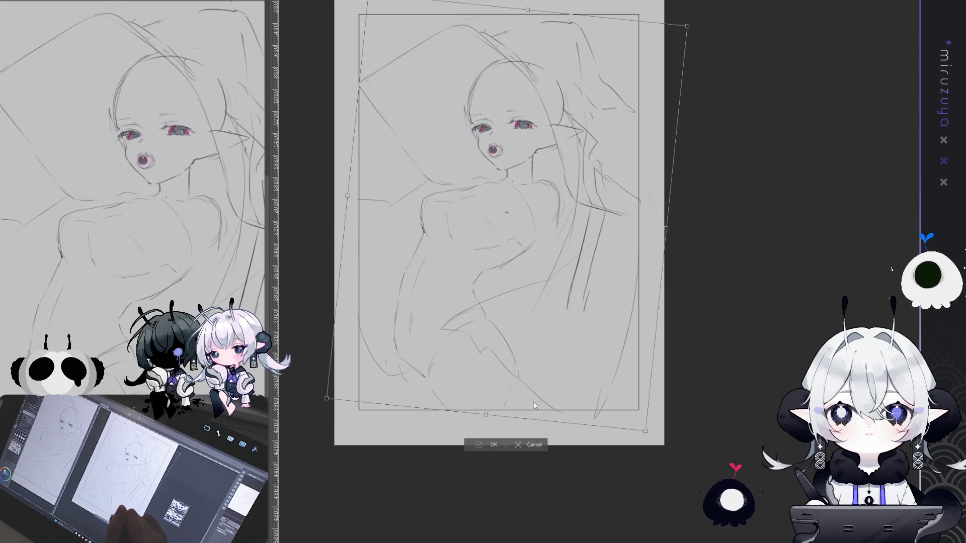
{"action": "left_click", "coordinate": [484, 448]}
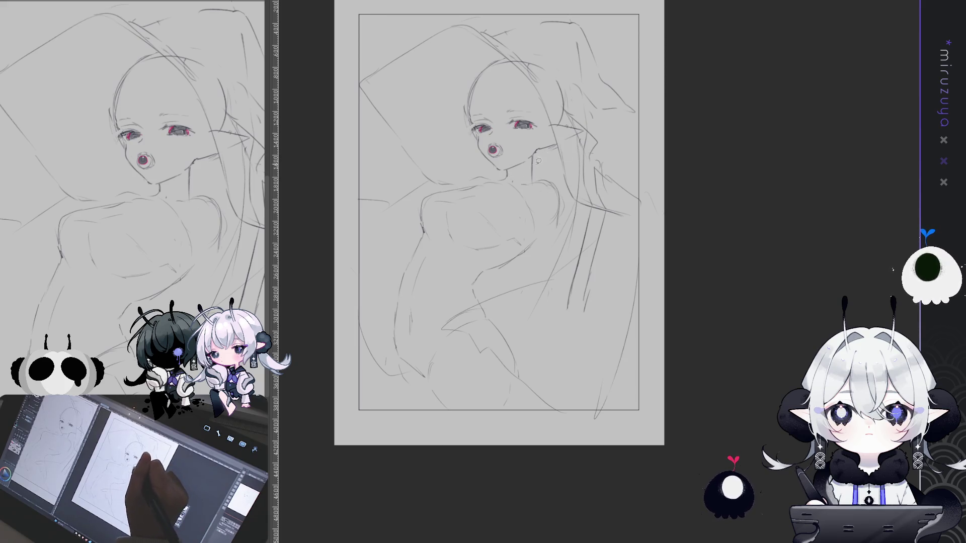
{"action": "left_click_drag", "start_coordinate": [448, 180], "coordinate": [524, 443]}
Move the lassoed torso slightly up and left, then deselect
{"action": "mouse_move", "coordinate": [562, 419]}
{"action": "left_mouse_down"}
{"action": "mouse_move", "coordinate": [570, 281]}
{"action": "mouse_move", "coordinate": [539, 177]}
{"action": "left_mouse_up"}
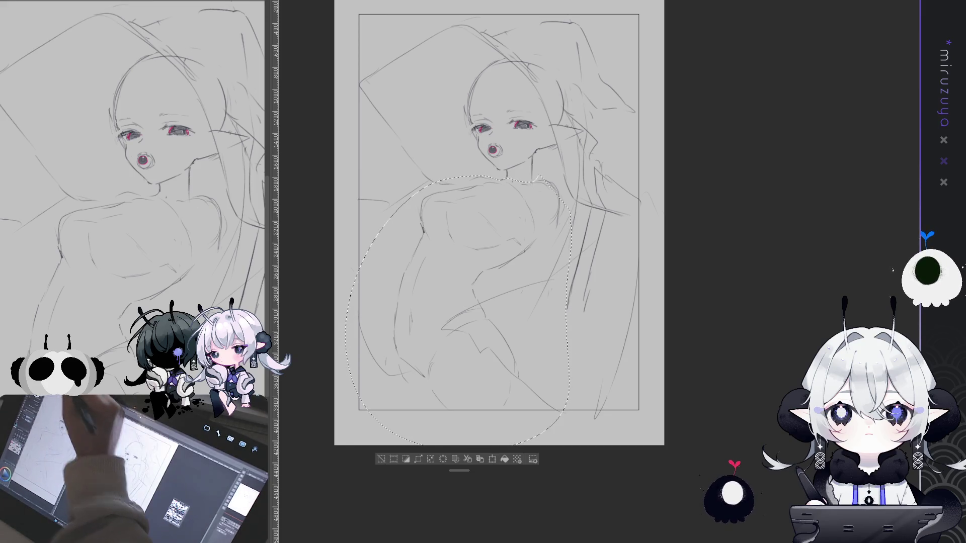
{"action": "key", "text": "ctrl+t"}
{"action": "left_click_drag", "start_coordinate": [531, 210], "coordinate": [535, 214]}
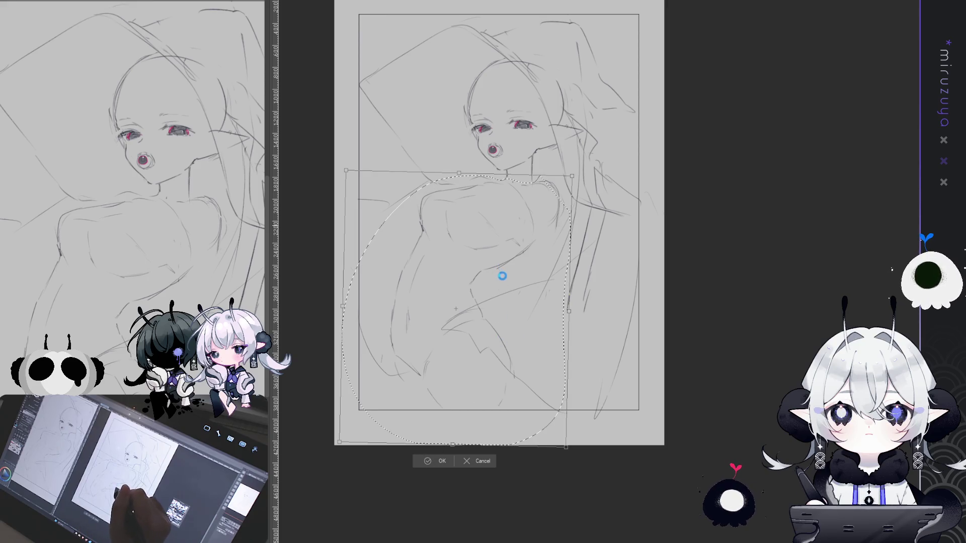
{"action": "key", "text": "Return"}
{"action": "key", "text": "ctrl+d"}
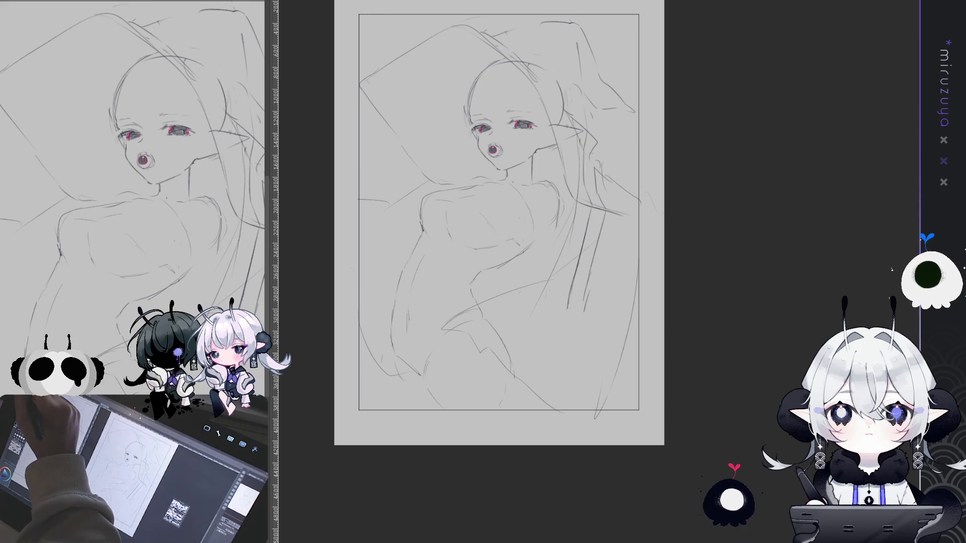
Erase lines right of the torso and pencil a long pointed shape down the chest
{"action": "left_click_drag", "start_coordinate": [370, 425], "coordinate": [363, 430]}
{"action": "key", "text": "ctrl+d"}
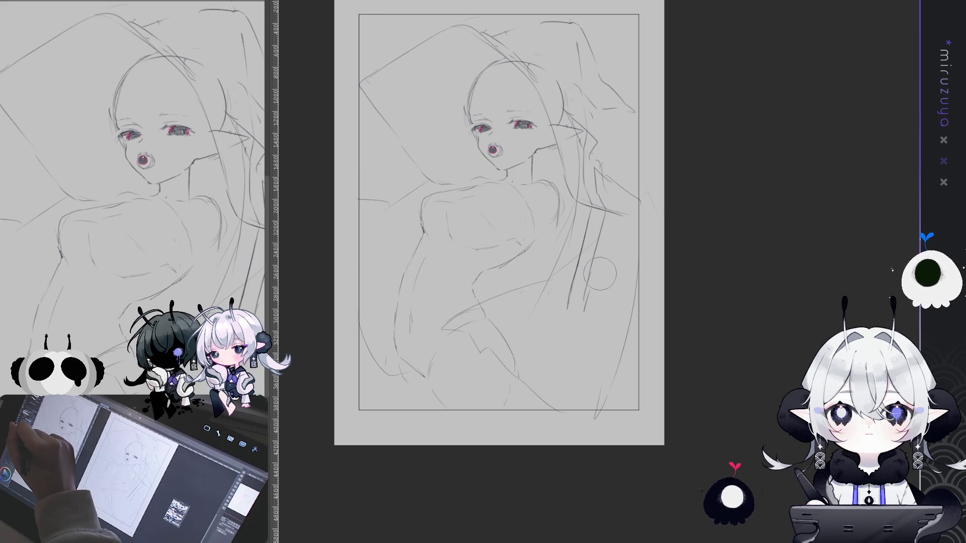
{"action": "mouse_move", "coordinate": [600, 274]}
{"action": "left_mouse_down"}
{"action": "mouse_move", "coordinate": [589, 231]}
{"action": "mouse_move", "coordinate": [579, 282]}
{"action": "mouse_move", "coordinate": [601, 267]}
{"action": "left_mouse_up"}
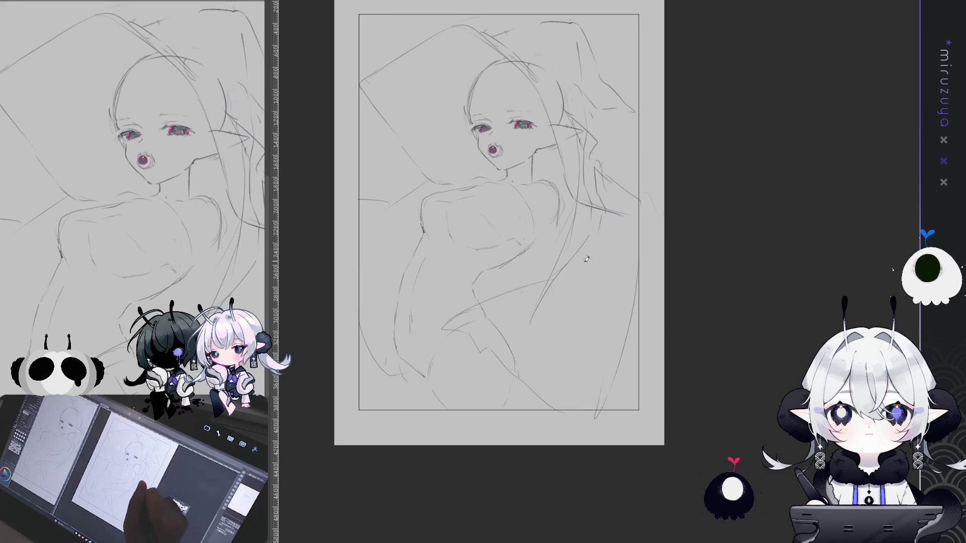
{"action": "left_click_drag", "start_coordinate": [594, 242], "coordinate": [562, 315]}
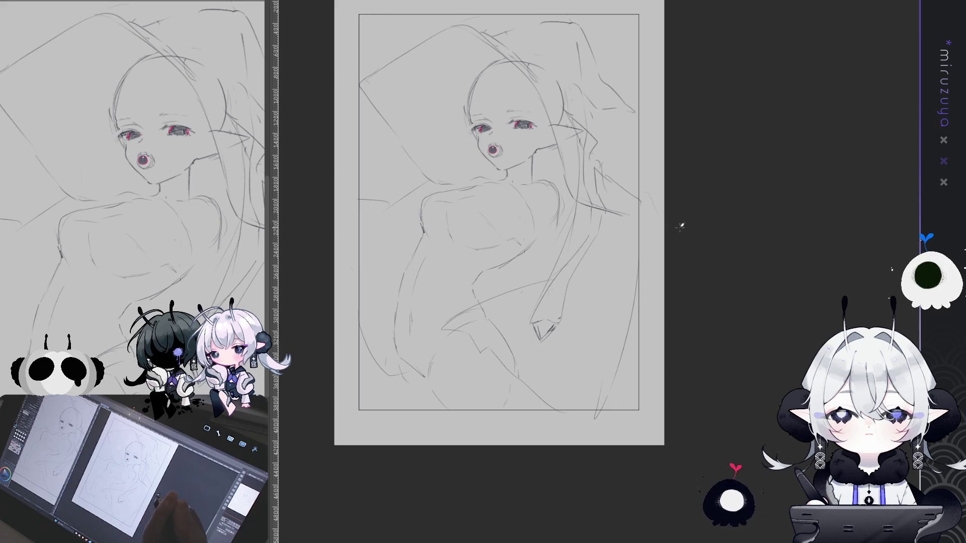
Redraw the pillow's top-left corner and add a faint curve right of the torso
{"action": "mouse_move", "coordinate": [669, 237]}
{"action": "left_mouse_down"}
{"action": "mouse_move", "coordinate": [593, 283]}
{"action": "mouse_move", "coordinate": [621, 305]}
{"action": "left_mouse_up"}
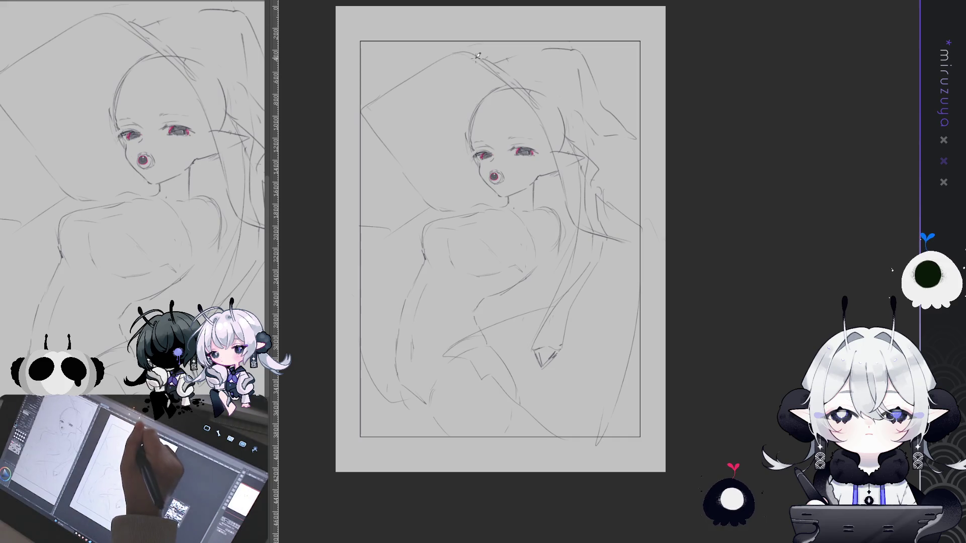
{"action": "left_click_drag", "start_coordinate": [382, 90], "coordinate": [355, 107]}
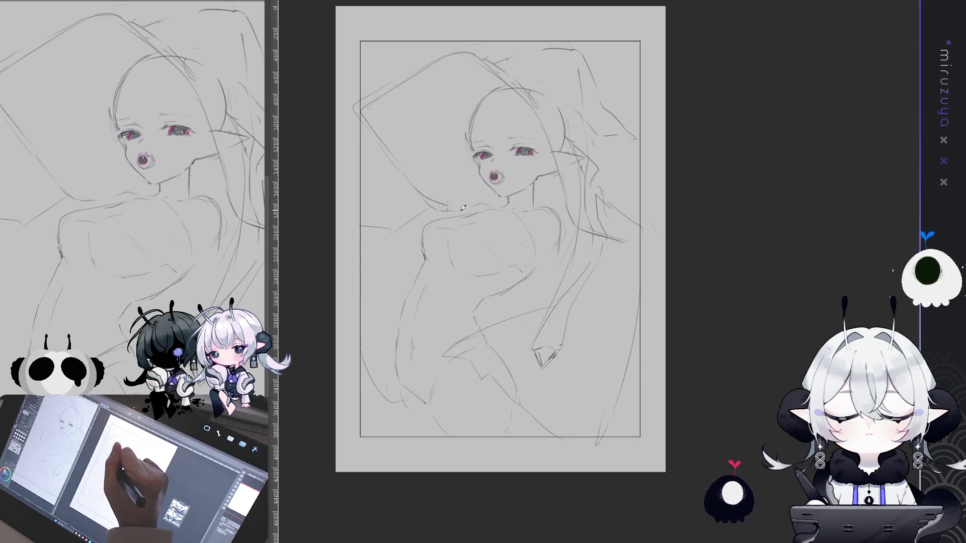
{"action": "mouse_move", "coordinate": [620, 154]}
{"action": "left_mouse_down"}
{"action": "mouse_move", "coordinate": [629, 147]}
{"action": "mouse_move", "coordinate": [633, 178]}
{"action": "left_mouse_up"}
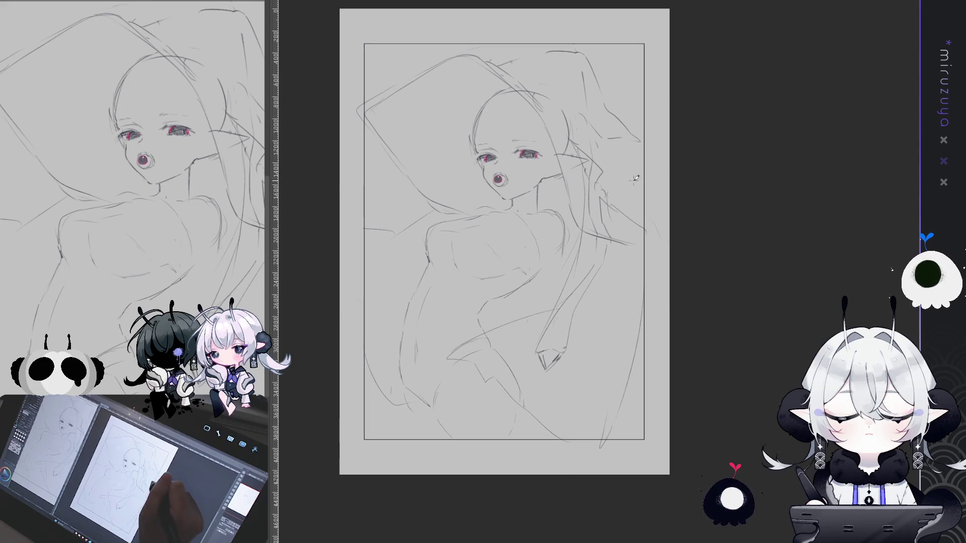
{"action": "left_click_drag", "start_coordinate": [578, 284], "coordinate": [649, 307]}
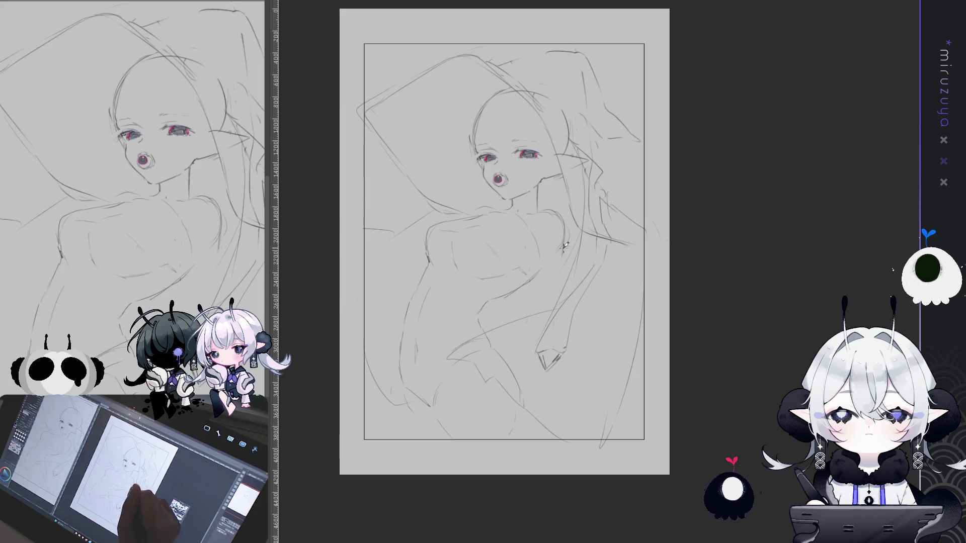
Sketch lines beside the chest and a pointed hand at the waist, undoing a stray right-edge curve
{"action": "left_click_drag", "start_coordinate": [570, 256], "coordinate": [578, 294]}
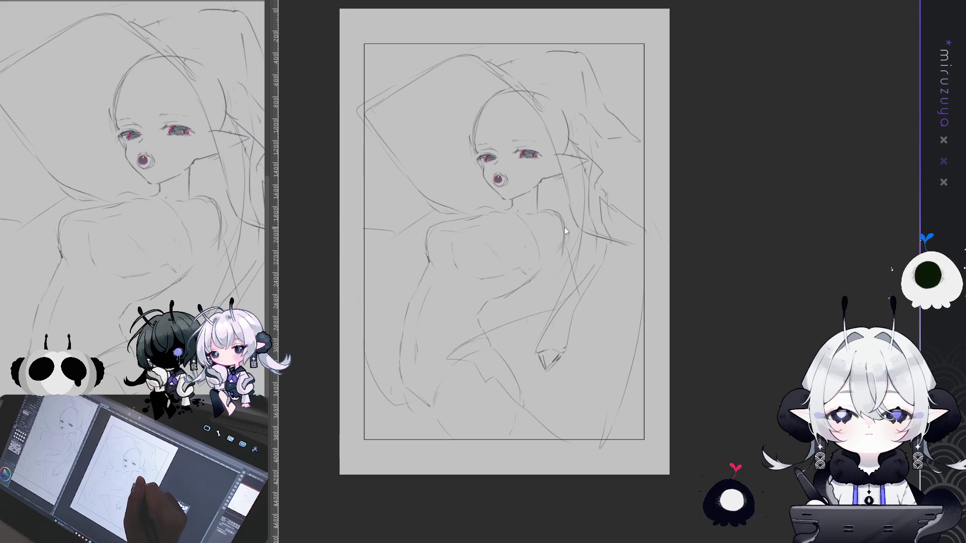
{"action": "left_click_drag", "start_coordinate": [568, 224], "coordinate": [578, 285]}
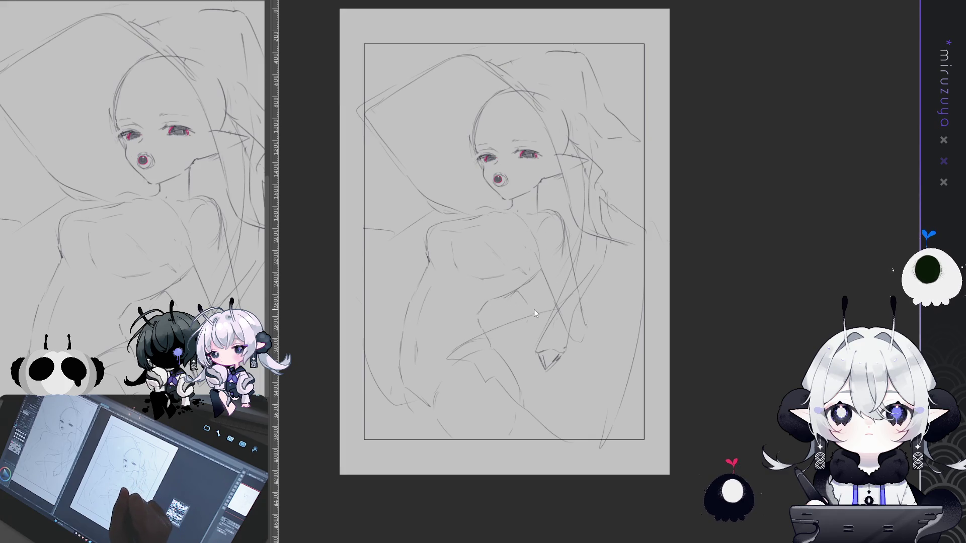
{"action": "left_click_drag", "start_coordinate": [538, 311], "coordinate": [487, 319]}
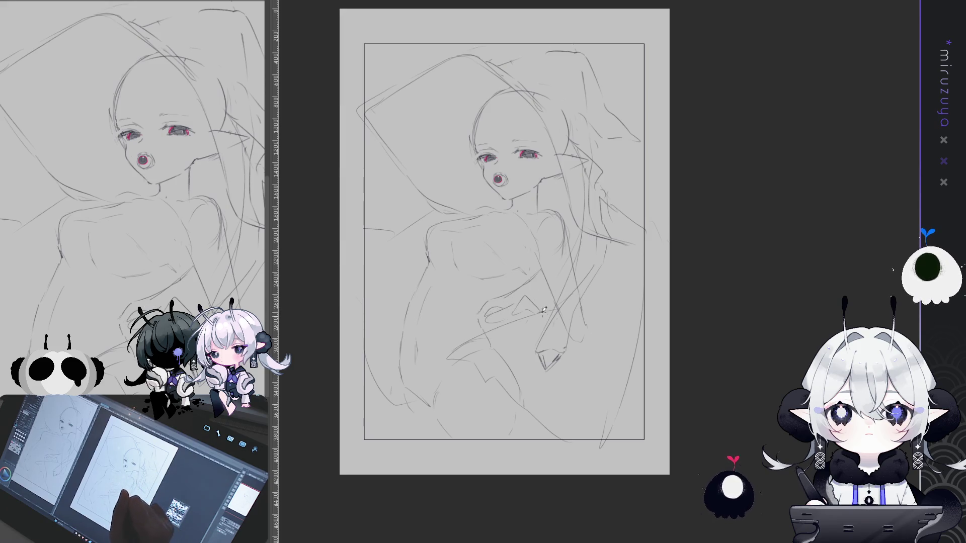
{"action": "left_click_drag", "start_coordinate": [633, 236], "coordinate": [661, 315]}
{"action": "key", "text": "ctrl+z"}
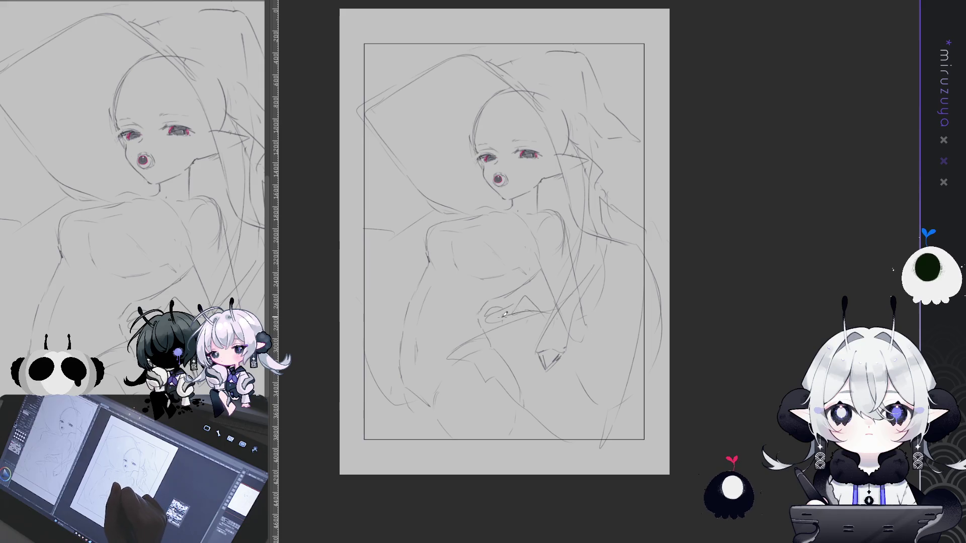
Rough in short curves and a rounded, hooked shape near the bottom of the torso
{"action": "left_click_drag", "start_coordinate": [446, 374], "coordinate": [442, 397]}
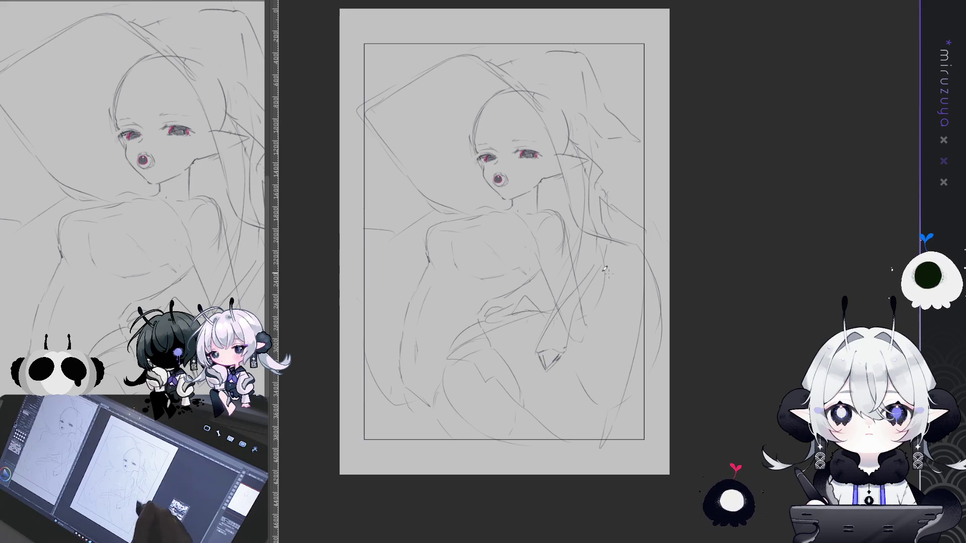
{"action": "left_click_drag", "start_coordinate": [462, 338], "coordinate": [447, 381]}
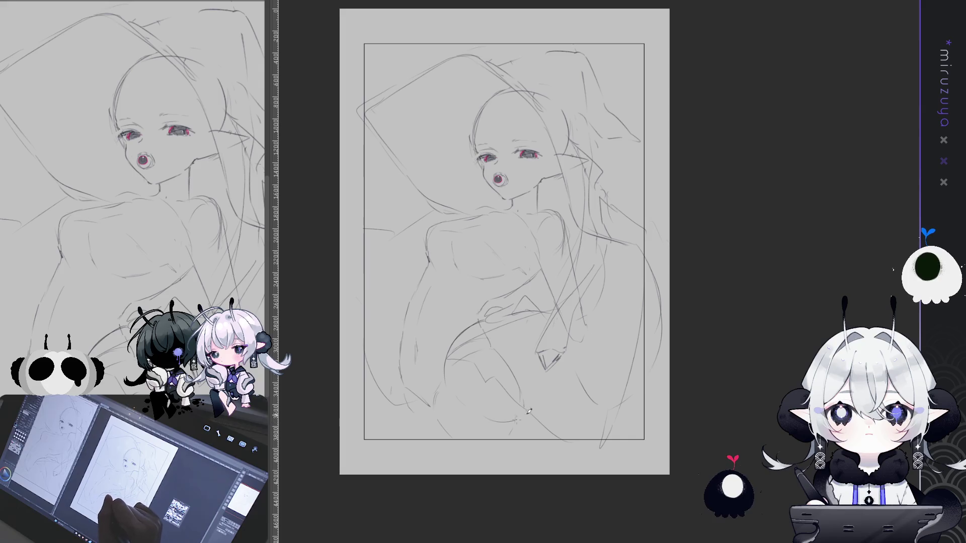
{"action": "left_click_drag", "start_coordinate": [539, 386], "coordinate": [523, 417]}
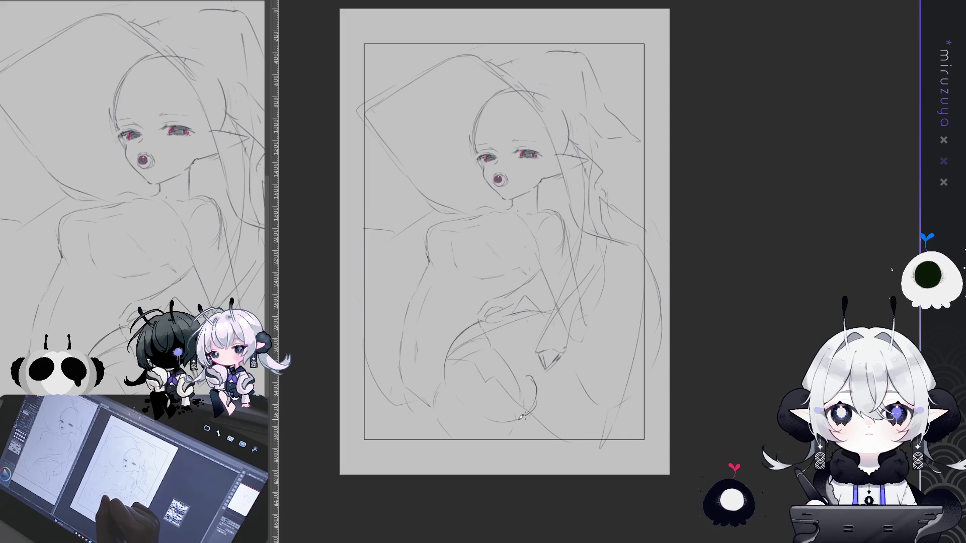
{"action": "left_click_drag", "start_coordinate": [532, 376], "coordinate": [528, 402]}
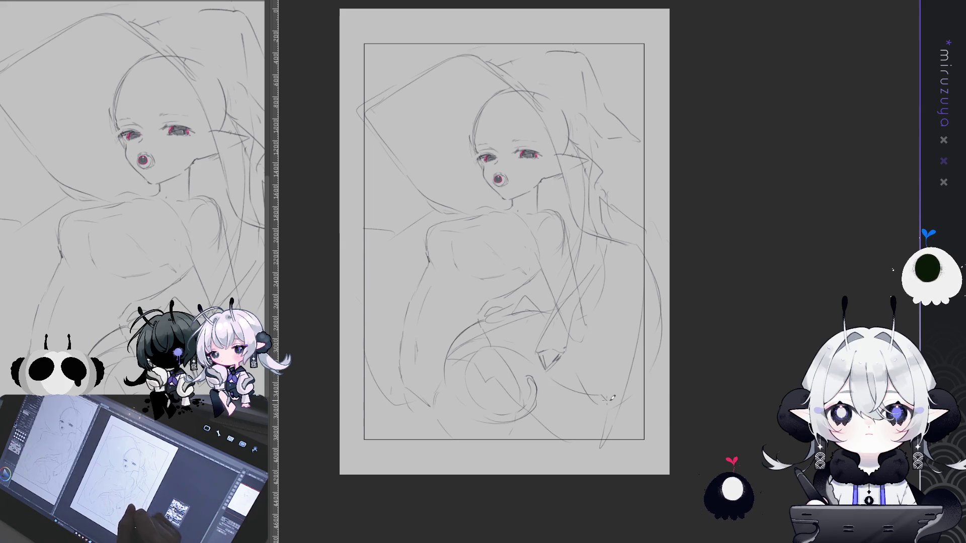
{"action": "left_click_drag", "start_coordinate": [695, 307], "coordinate": [713, 321]}
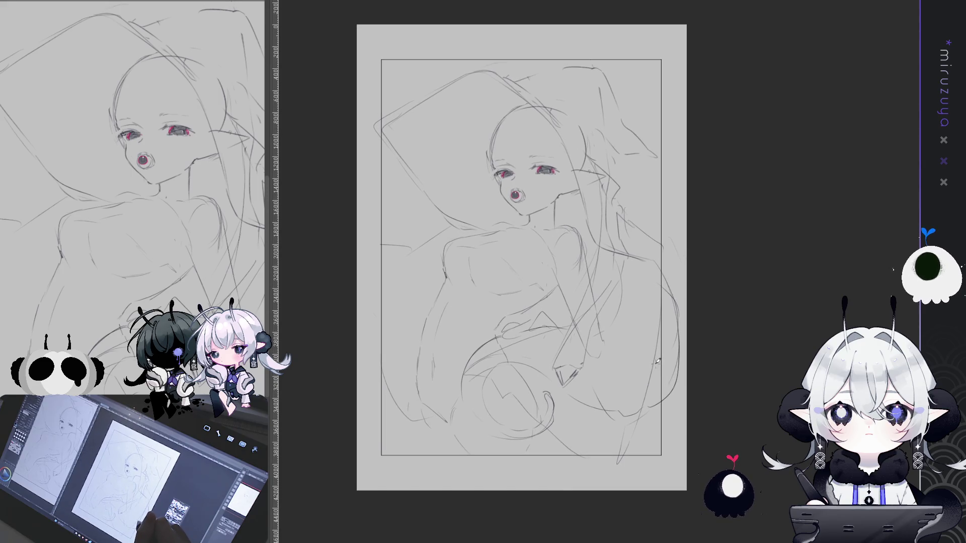
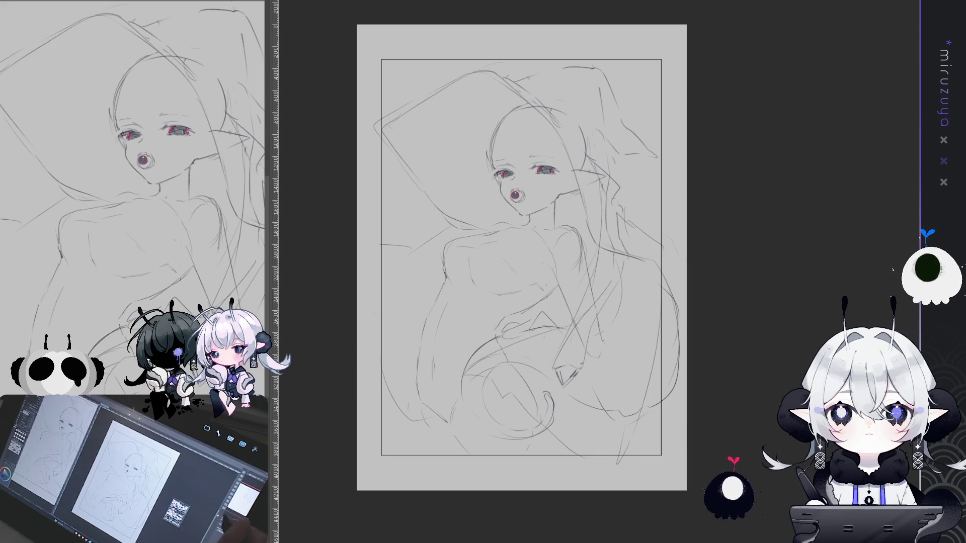
Free-transform the whole sketch layer, rescaling and shifting it slightly within the page frame, and apply
{"action": "key", "text": "ctrl+plus"}
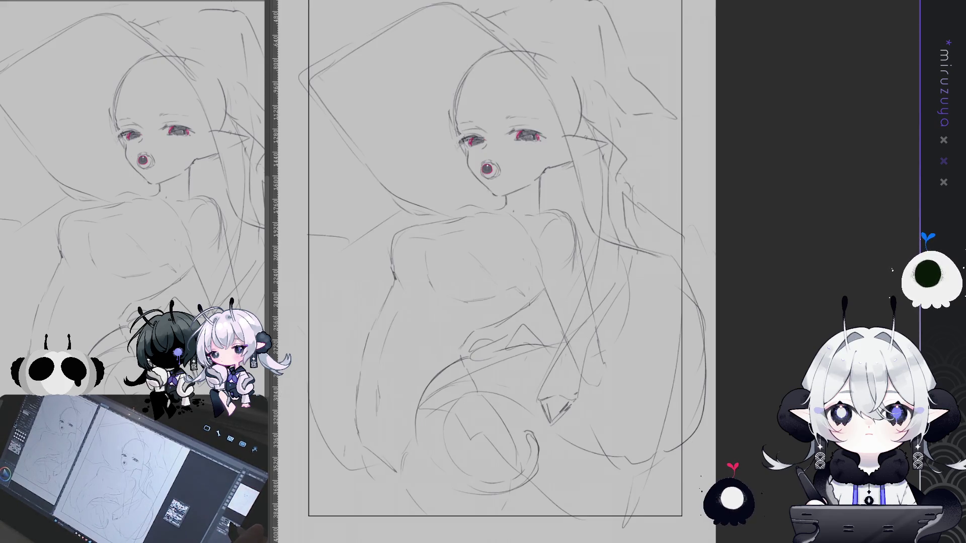
{"action": "key", "text": "ctrl+minus"}
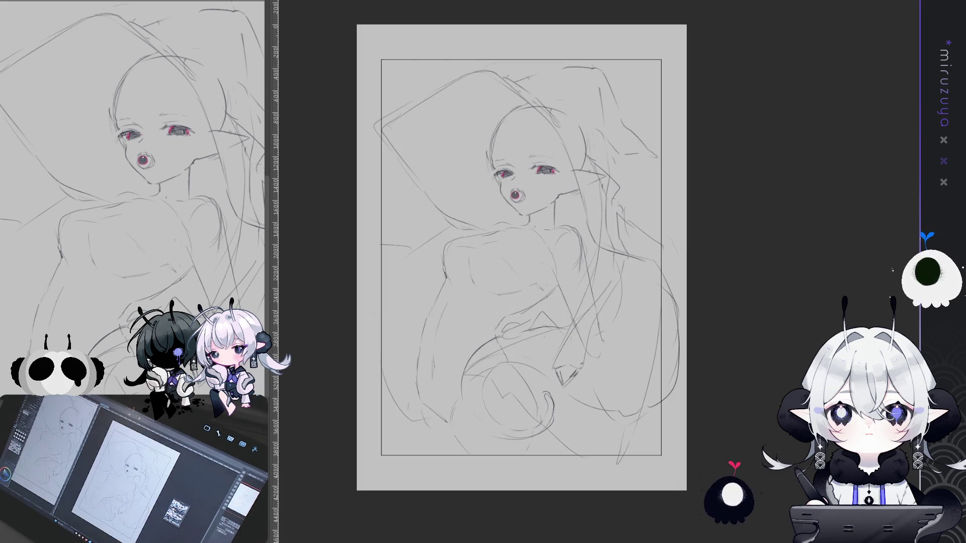
{"action": "key", "text": "ctrl+t"}
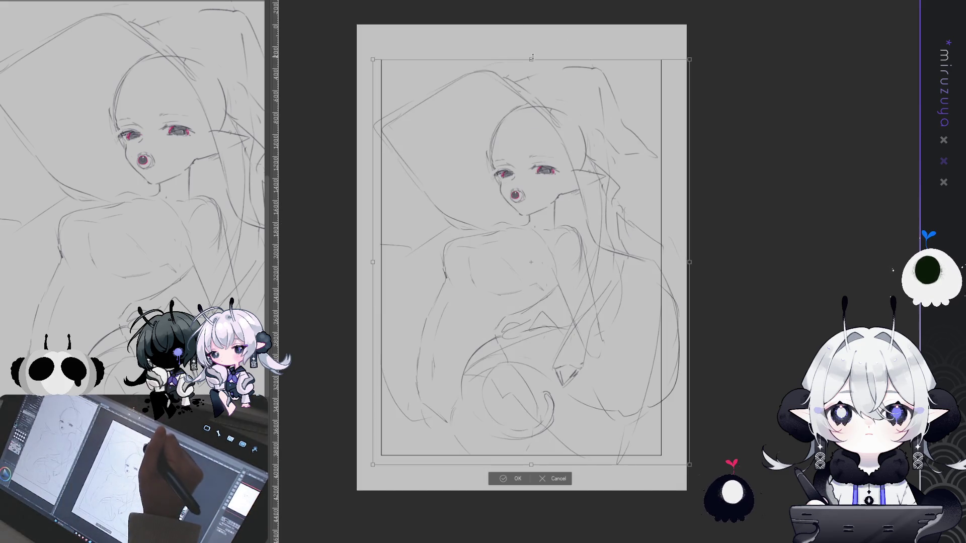
{"action": "left_click_drag", "start_coordinate": [530, 69], "coordinate": [533, 62]}
{"action": "left_click_drag", "start_coordinate": [624, 143], "coordinate": [623, 136]}
{"action": "left_click", "coordinate": [519, 467]}
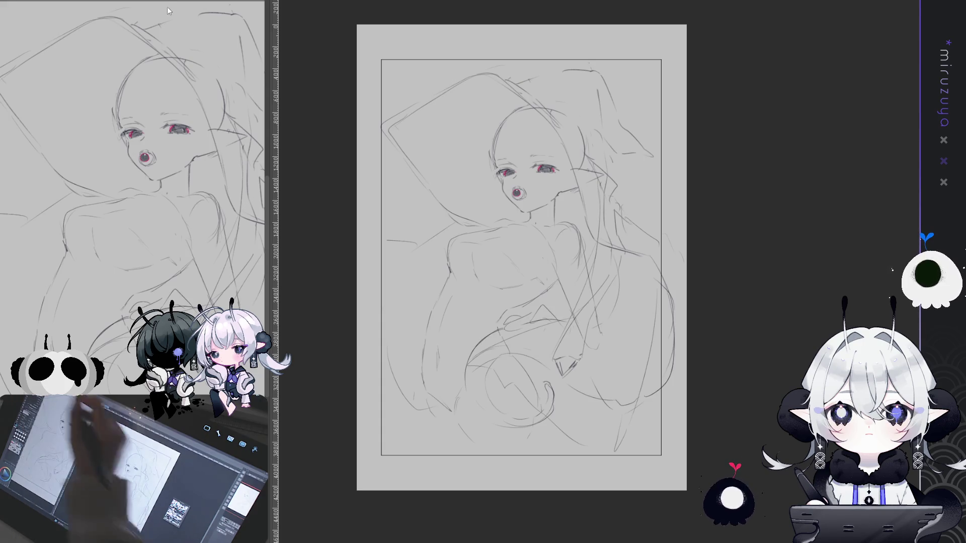
On the mirrored canvas, draw a rough arm line reaching from the torso's left side, then recentre
{"action": "key", "text": "h"}
{"action": "key", "text": "h"}
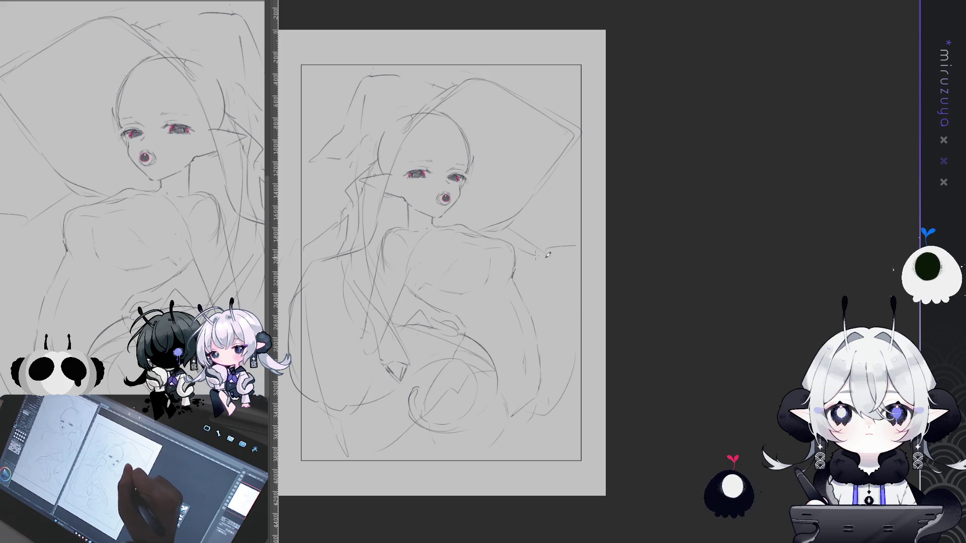
{"action": "mouse_move", "coordinate": [514, 274]}
{"action": "left_mouse_down"}
{"action": "mouse_move", "coordinate": [540, 278]}
{"action": "mouse_move", "coordinate": [552, 260]}
{"action": "mouse_move", "coordinate": [541, 284]}
{"action": "left_mouse_up"}
{"action": "key", "text": "h"}
{"action": "mouse_move", "coordinate": [862, 354]}
{"action": "left_mouse_down"}
{"action": "mouse_move", "coordinate": [667, 364]}
{"action": "mouse_move", "coordinate": [679, 376]}
{"action": "mouse_move", "coordinate": [669, 372]}
{"action": "left_mouse_up"}
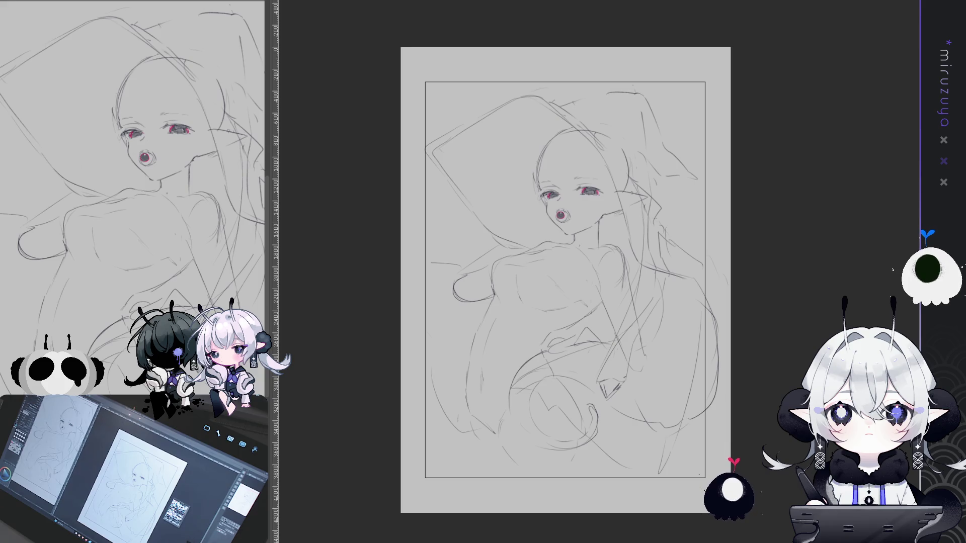
Add a refining pencil stroke down the figure's chest
{"action": "mouse_move", "coordinate": [566, 279]}
{"action": "left_mouse_down"}
{"action": "mouse_move", "coordinate": [545, 274]}
{"action": "mouse_move", "coordinate": [550, 269]}
{"action": "left_mouse_up"}
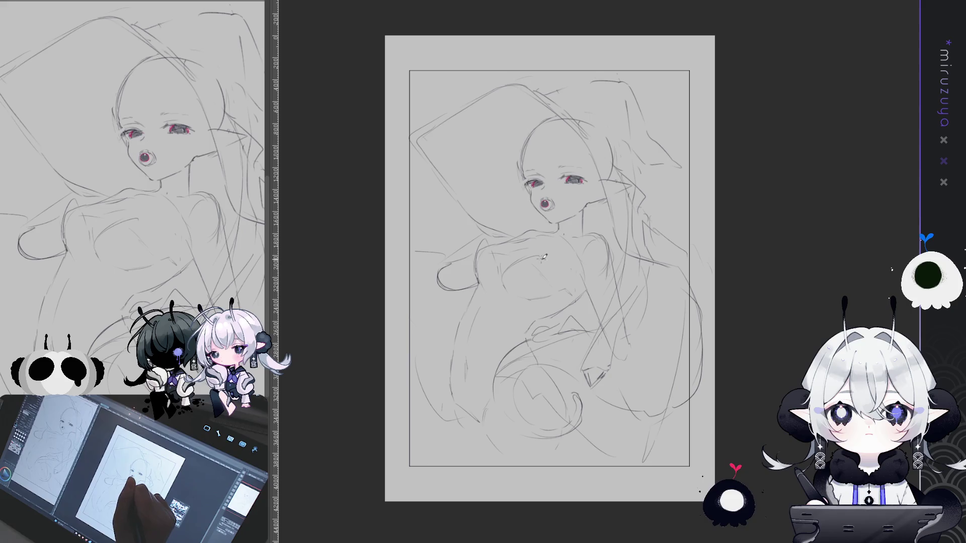
{"action": "left_click_drag", "start_coordinate": [546, 259], "coordinate": [552, 292]}
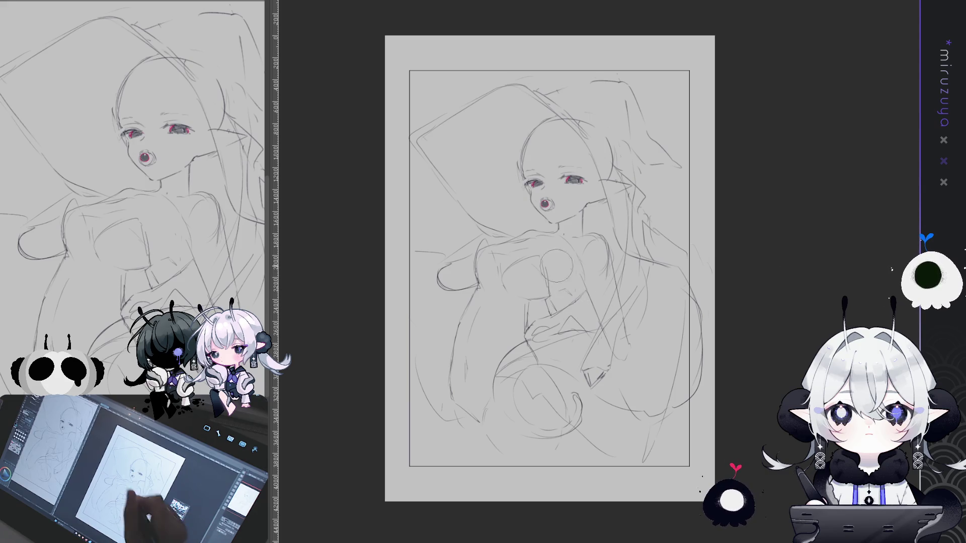
Reset the canvas view to upright and unmirrored, fitted to the whole page
{"action": "key", "text": "h"}
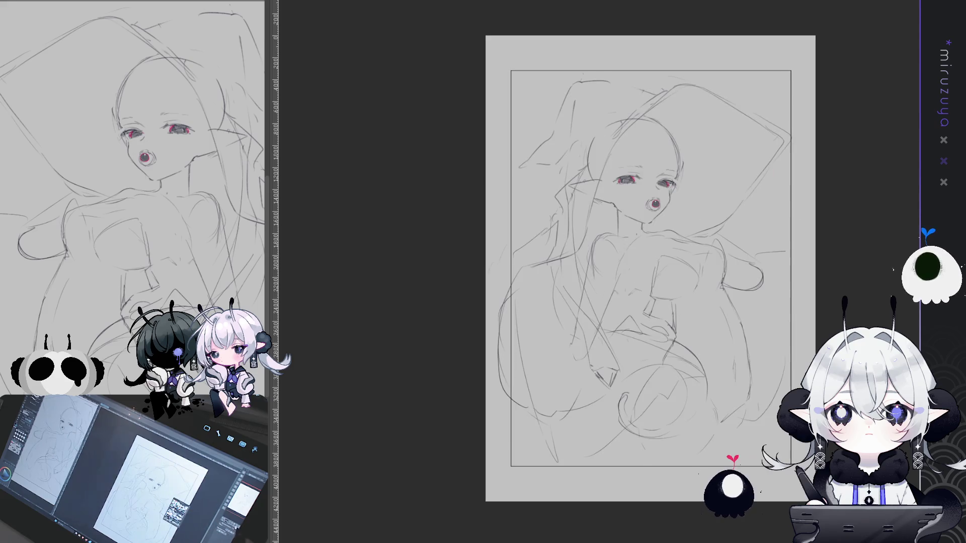
{"action": "key", "text": "asciicircum"}
{"action": "key", "text": "asciicircum"}
{"action": "key", "text": "asciicircum"}
{"action": "key", "text": "ctrl+at"}
{"action": "key", "text": "ctrl+0"}
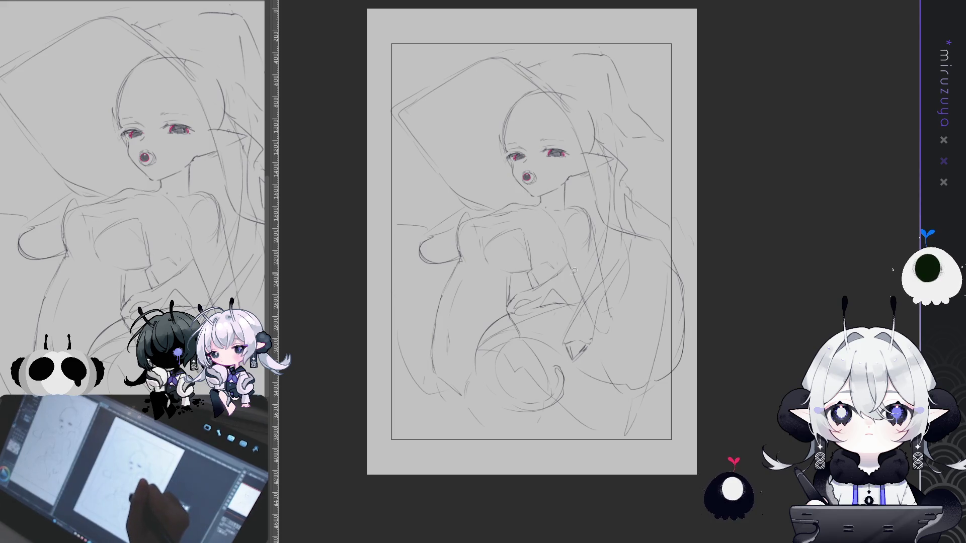
Erase the hand area inside a freehand lasso selection with a smaller eraser, then deselect
{"action": "left_click_drag", "start_coordinate": [508, 300], "coordinate": [522, 303]}
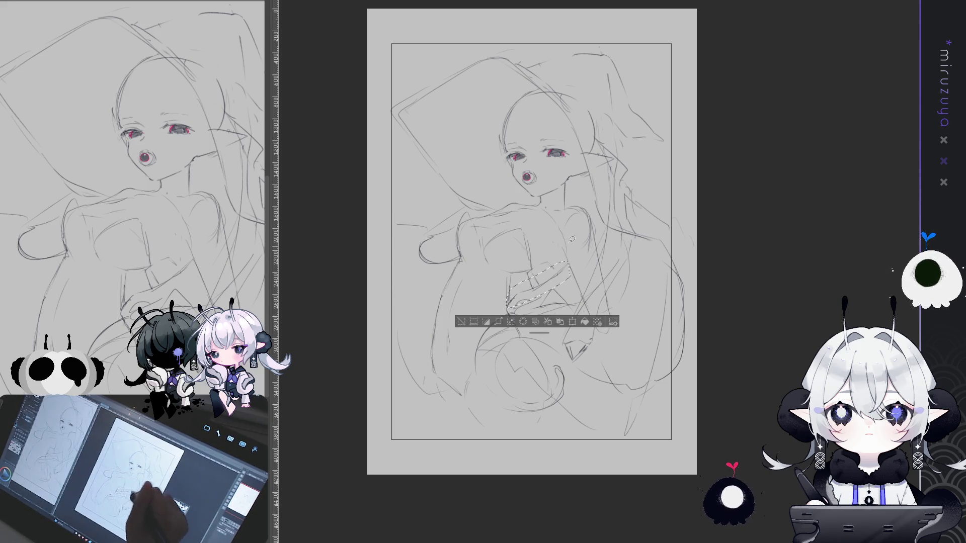
{"action": "key", "text": "e"}
{"action": "key", "text": "bracketleft"}
{"action": "key", "text": "bracketleft"}
{"action": "key", "text": "bracketleft"}
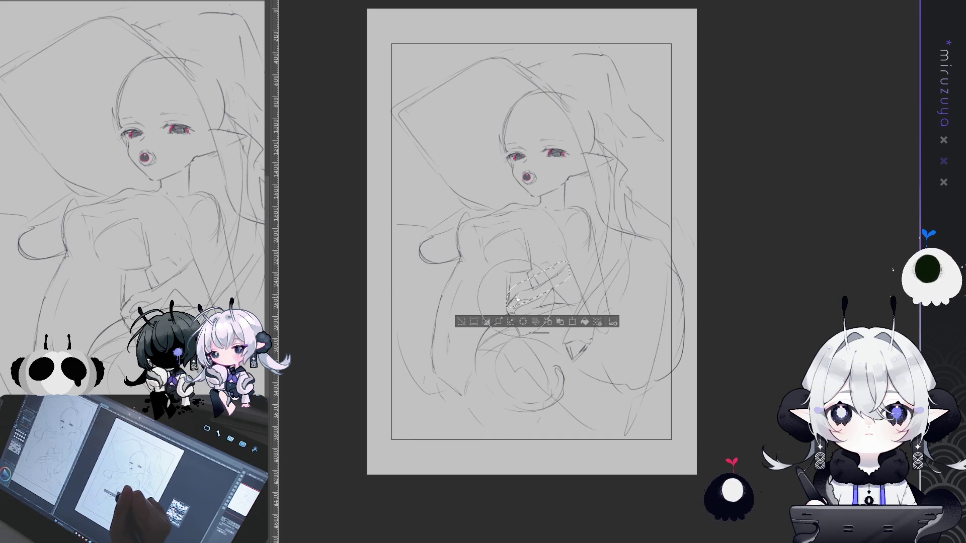
{"action": "key", "text": "ctrl+d"}
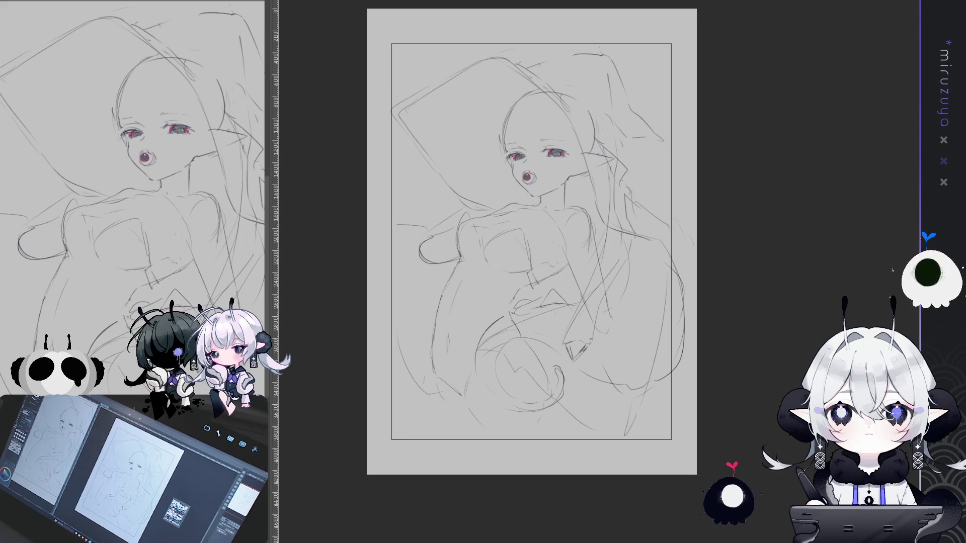
Hide the lower construction strokes, including the bottom circle
{"action": "key", "text": "ctrl+z"}
{"action": "key", "text": "ctrl+y"}
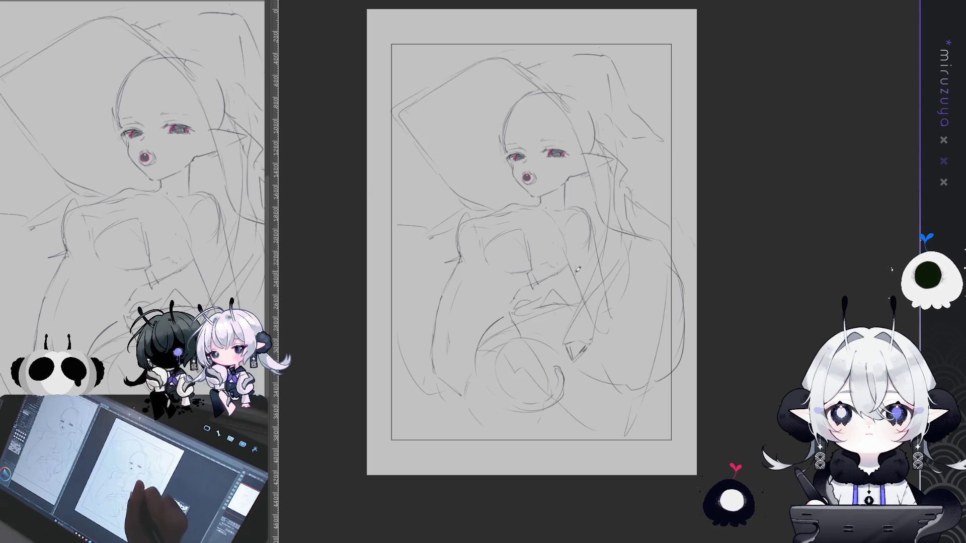
{"action": "key", "text": "ctrl+z"}
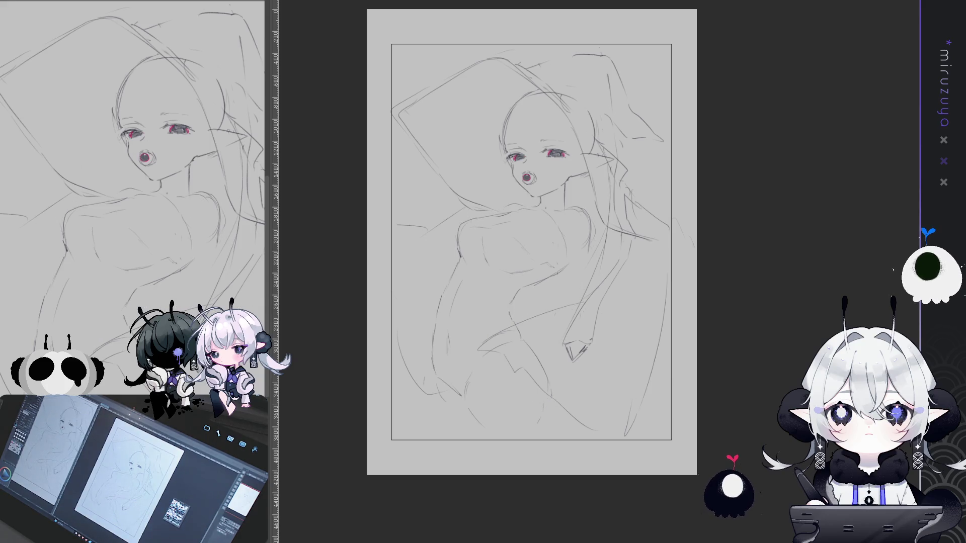
Erase the stray construction curves in the middle, the lower-left circle, and the bottom-right hook
{"action": "key", "text": "ctrl+y"}
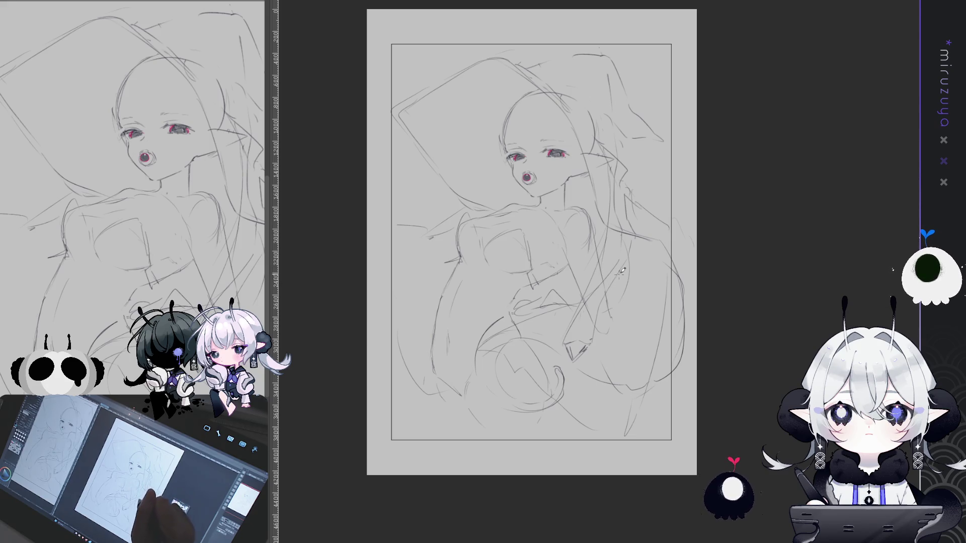
{"action": "mouse_move", "coordinate": [588, 297]}
{"action": "left_mouse_down"}
{"action": "mouse_move", "coordinate": [523, 323]}
{"action": "mouse_move", "coordinate": [475, 359]}
{"action": "left_mouse_up"}
{"action": "mouse_move", "coordinate": [519, 392]}
{"action": "left_mouse_down"}
{"action": "mouse_move", "coordinate": [552, 406]}
{"action": "mouse_move", "coordinate": [566, 453]}
{"action": "left_mouse_up"}
{"action": "left_click_drag", "start_coordinate": [679, 262], "coordinate": [690, 341]}
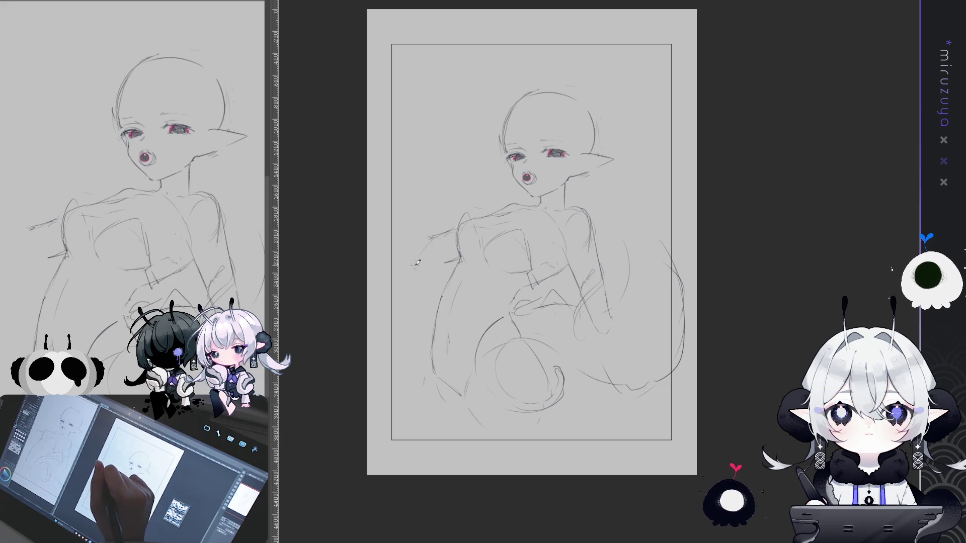
Extend the arm line at its lower-left end and undo a stray stroke beside the chin
{"action": "mouse_move", "coordinate": [425, 238]}
{"action": "left_mouse_down"}
{"action": "mouse_move", "coordinate": [418, 243]}
{"action": "mouse_move", "coordinate": [431, 260]}
{"action": "mouse_move", "coordinate": [393, 247]}
{"action": "left_mouse_up"}
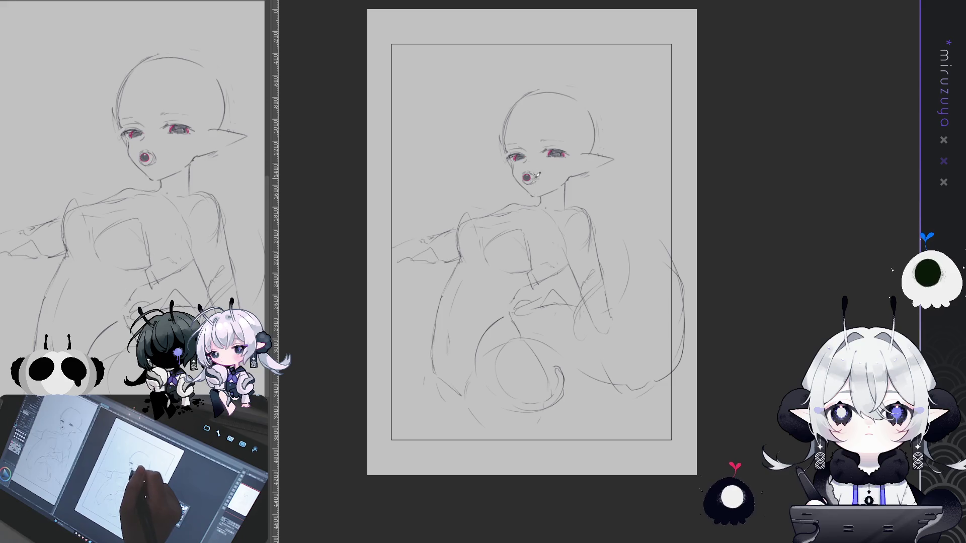
{"action": "left_click_drag", "start_coordinate": [470, 184], "coordinate": [501, 174]}
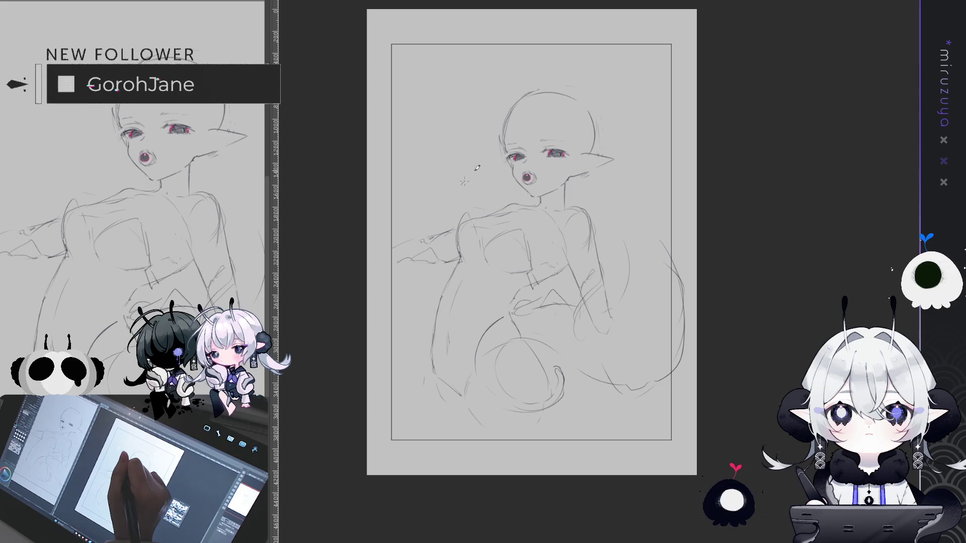
{"action": "left_click_drag", "start_coordinate": [472, 190], "coordinate": [504, 176]}
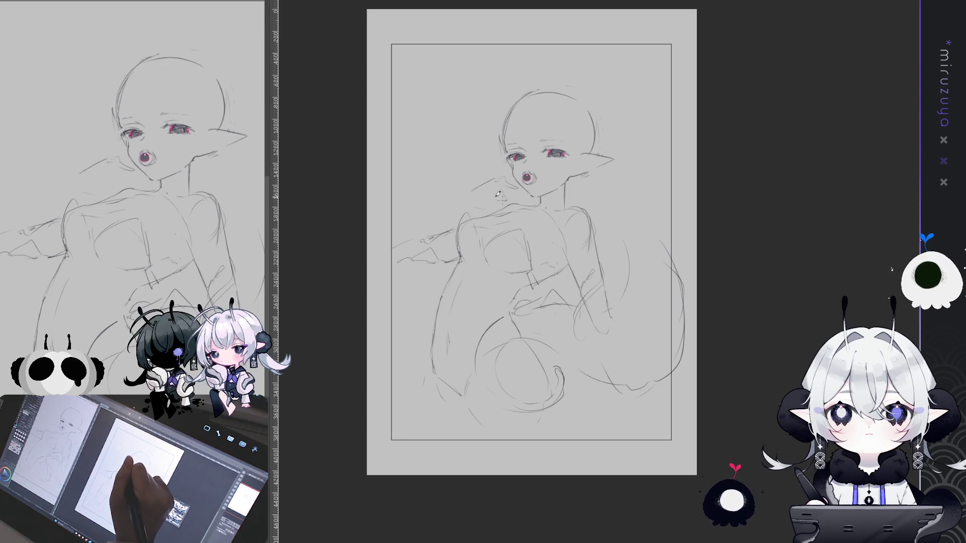
{"action": "key", "text": "ctrl+z"}
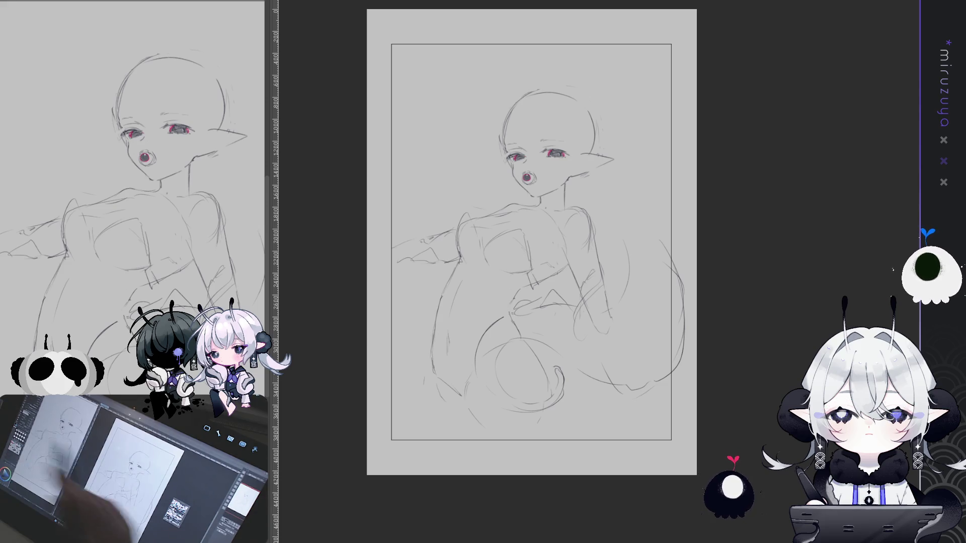
{"action": "key", "text": "ctrl+z"}
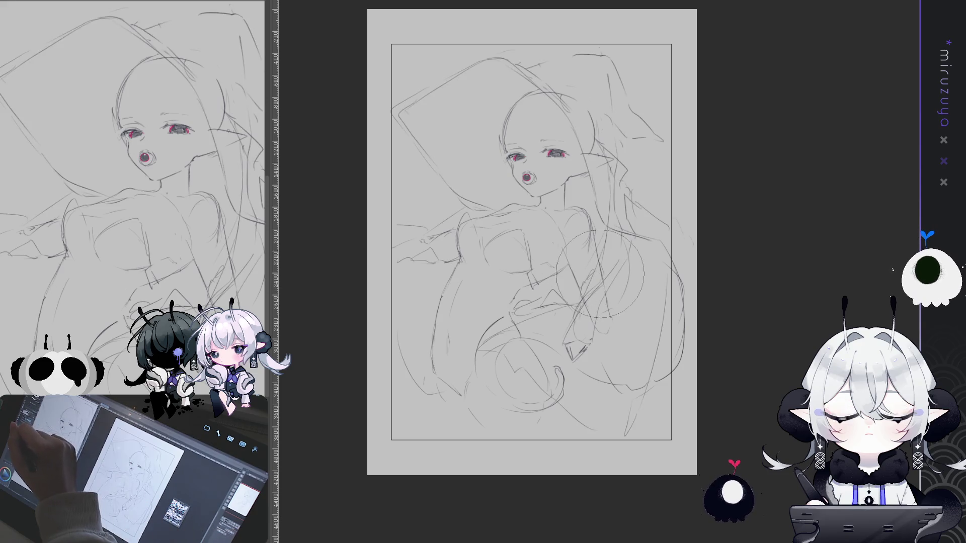
Erase the leftover strokes near the bottom of the figure
{"action": "left_click_drag", "start_coordinate": [533, 312], "coordinate": [678, 360]}
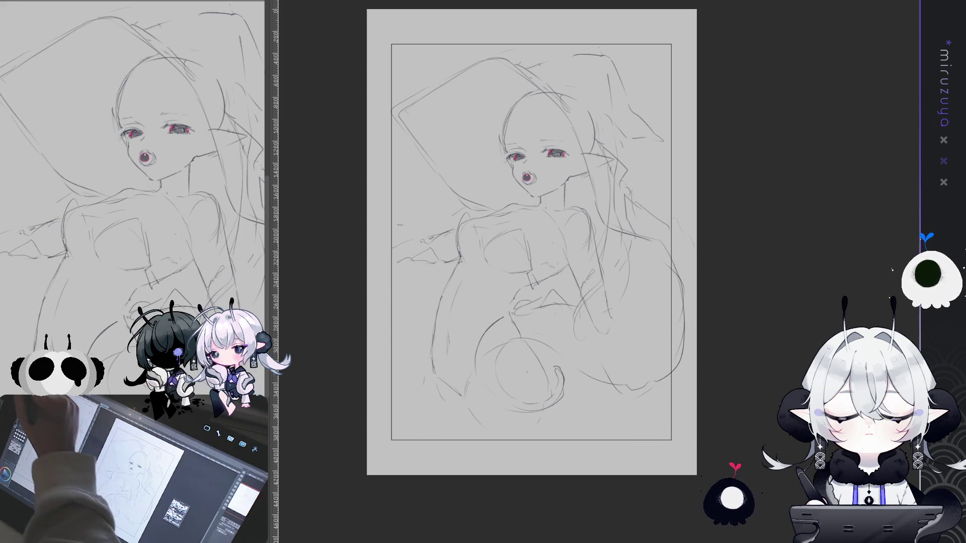
{"action": "key", "text": "ctrl+z"}
{"action": "key", "text": "e"}
{"action": "mouse_move", "coordinate": [588, 417]}
{"action": "left_mouse_down"}
{"action": "mouse_move", "coordinate": [645, 403]}
{"action": "mouse_move", "coordinate": [646, 353]}
{"action": "left_mouse_up"}
{"action": "key", "text": "p"}
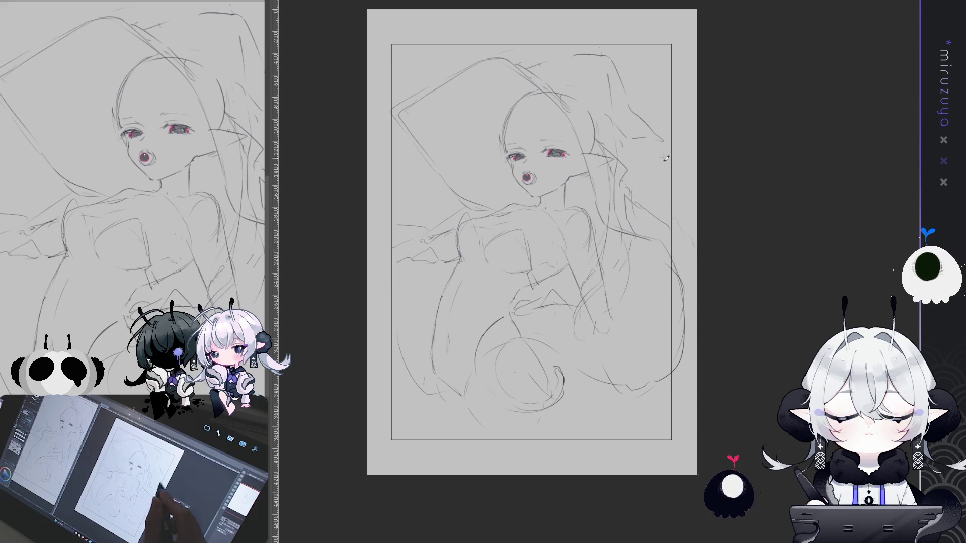
Sketch lines down the figure's right side and long curves around and below the lower circle
{"action": "left_click_drag", "start_coordinate": [635, 235], "coordinate": [684, 355]}
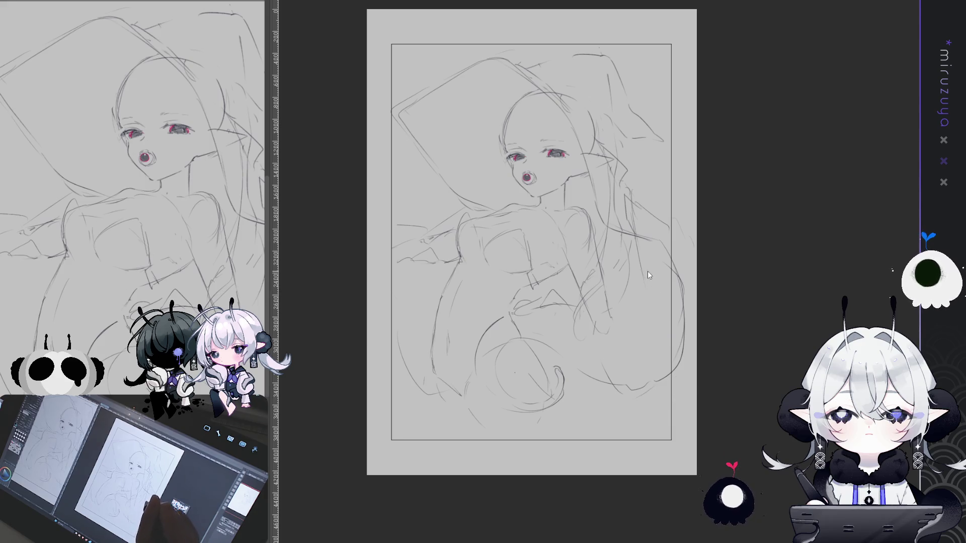
{"action": "mouse_move", "coordinate": [648, 260]}
{"action": "left_mouse_down"}
{"action": "mouse_move", "coordinate": [640, 318]}
{"action": "mouse_move", "coordinate": [649, 312]}
{"action": "left_mouse_up"}
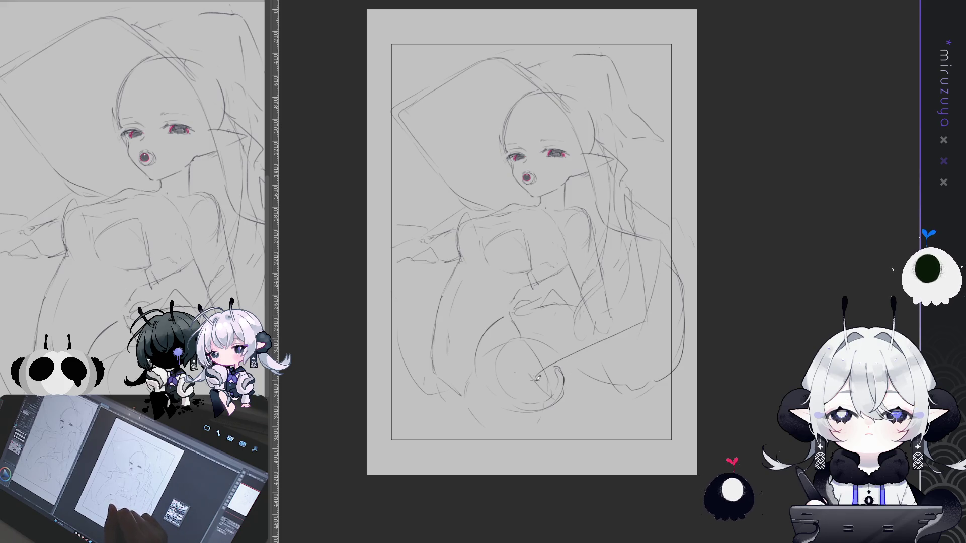
{"action": "left_click_drag", "start_coordinate": [518, 377], "coordinate": [557, 368]}
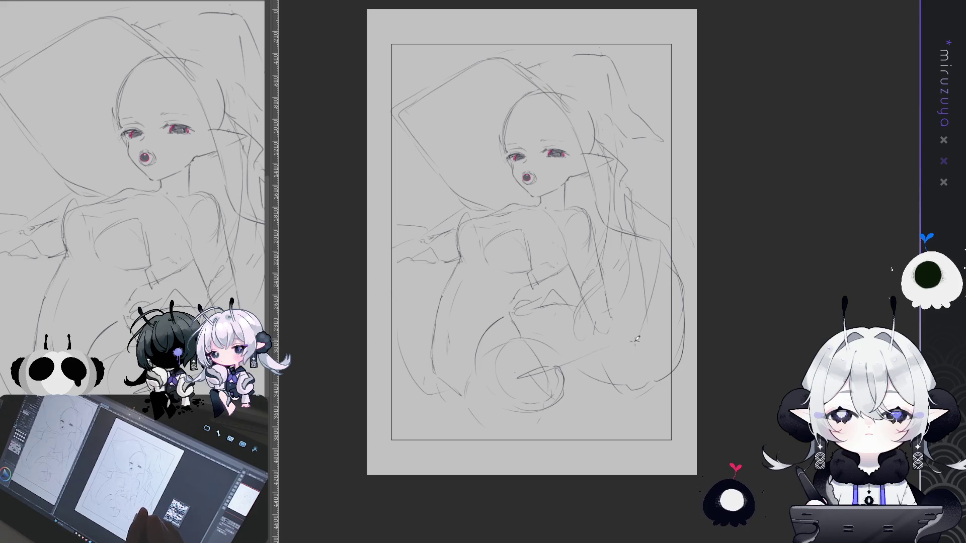
{"action": "left_click_drag", "start_coordinate": [664, 291], "coordinate": [635, 337]}
{"action": "left_click_drag", "start_coordinate": [553, 410], "coordinate": [649, 473]}
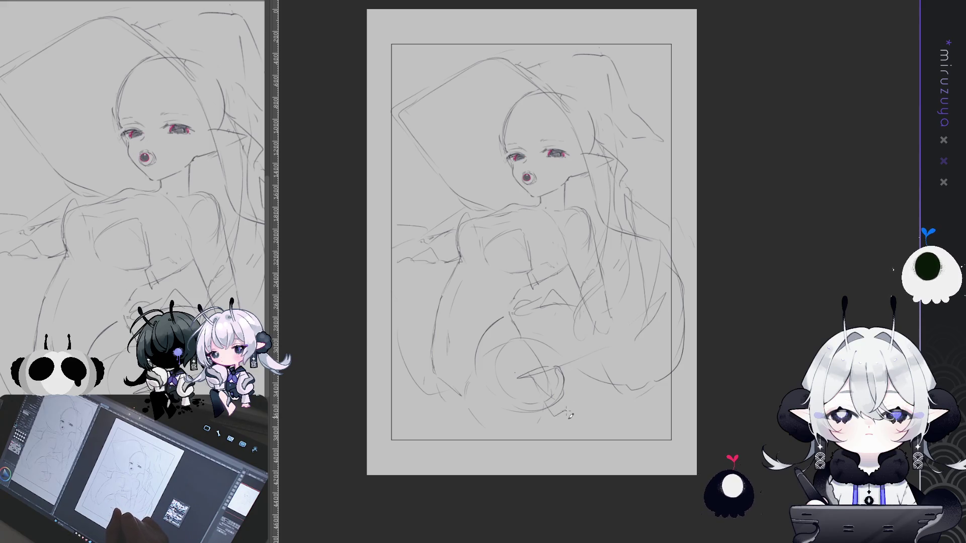
{"action": "left_click_drag", "start_coordinate": [685, 407], "coordinate": [669, 472]}
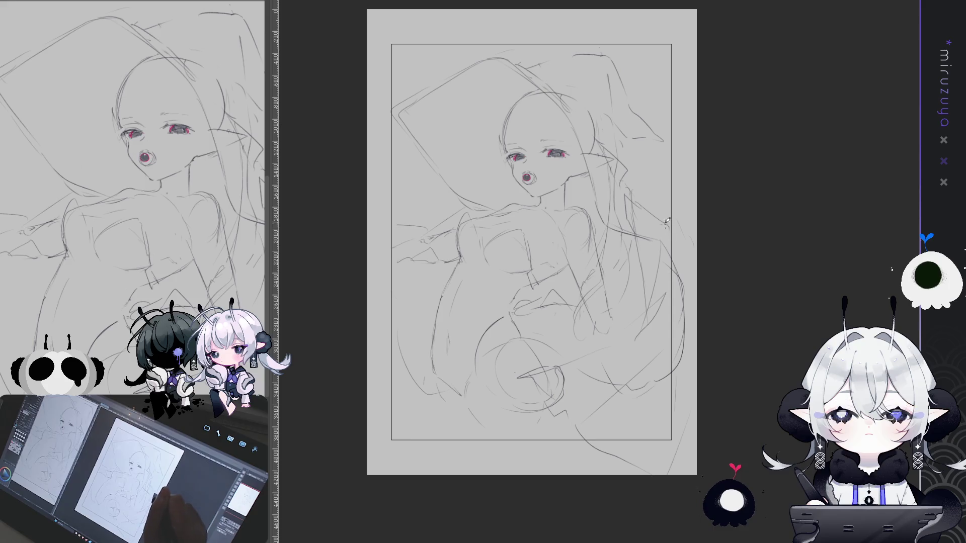
Outline the left arm with curved strokes and add a short line at the waist
{"action": "left_click_drag", "start_coordinate": [665, 356], "coordinate": [621, 362]}
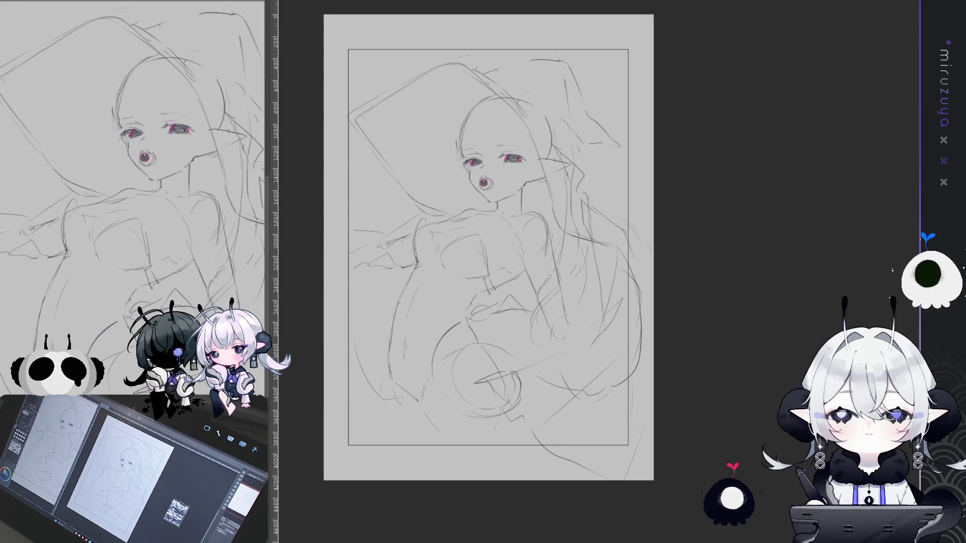
{"action": "left_click_drag", "start_coordinate": [488, 246], "coordinate": [535, 236]}
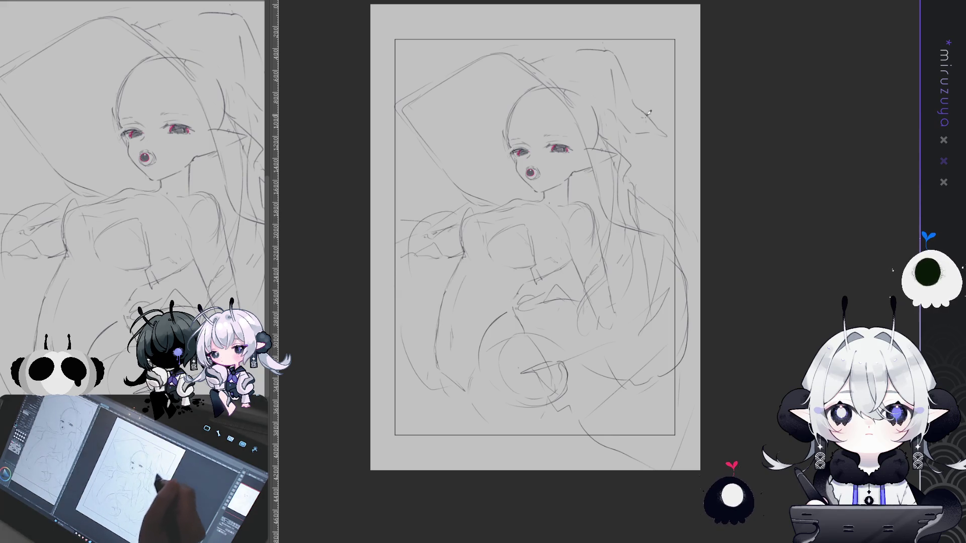
{"action": "left_click_drag", "start_coordinate": [449, 221], "coordinate": [407, 272]}
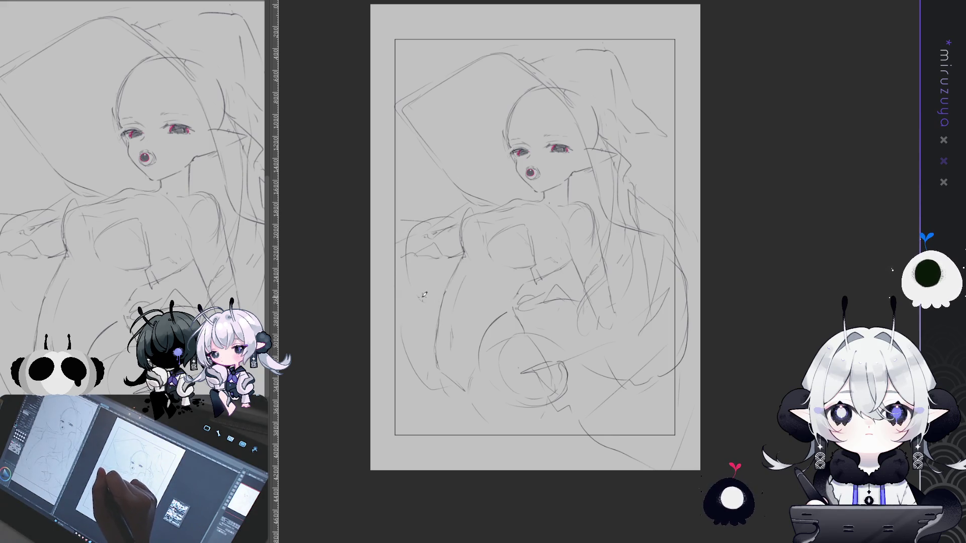
{"action": "left_click_drag", "start_coordinate": [413, 238], "coordinate": [400, 299]}
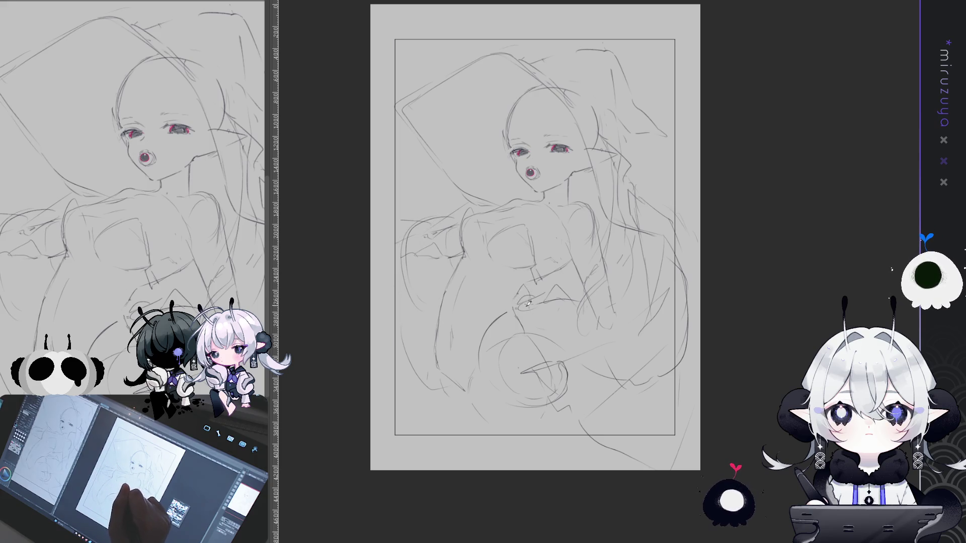
{"action": "mouse_move", "coordinate": [524, 297]}
{"action": "left_mouse_down"}
{"action": "mouse_move", "coordinate": [496, 300]}
{"action": "mouse_move", "coordinate": [528, 303]}
{"action": "left_mouse_up"}
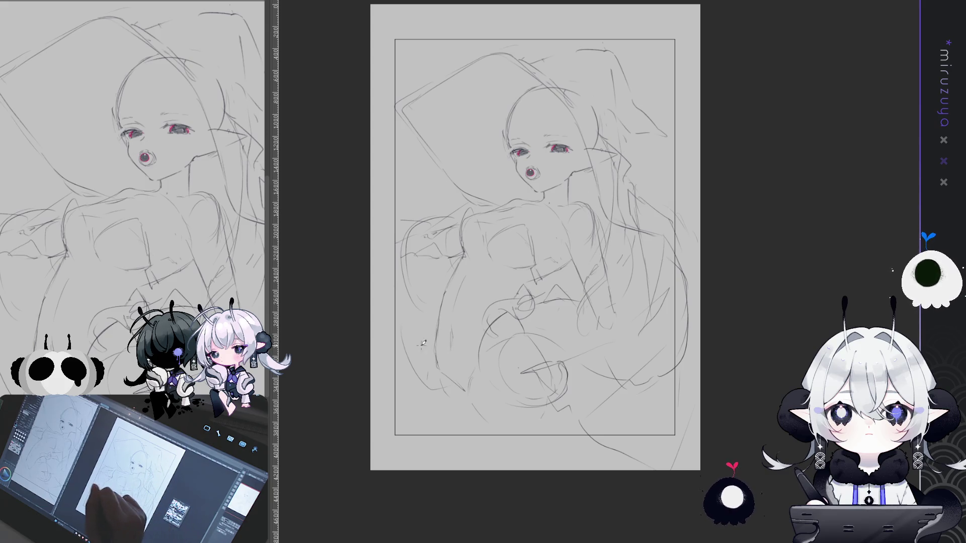
Draw long flowing hair strands down the figure's left edge
{"action": "left_click_drag", "start_coordinate": [440, 326], "coordinate": [383, 403]}
{"action": "left_click_drag", "start_coordinate": [398, 438], "coordinate": [441, 462]}
{"action": "left_click_drag", "start_coordinate": [418, 317], "coordinate": [388, 353]}
{"action": "left_click_drag", "start_coordinate": [396, 416], "coordinate": [426, 444]}
{"action": "mouse_move", "coordinate": [437, 150]}
{"action": "left_mouse_down"}
{"action": "mouse_move", "coordinate": [397, 221]}
{"action": "mouse_move", "coordinate": [403, 232]}
{"action": "left_mouse_up"}
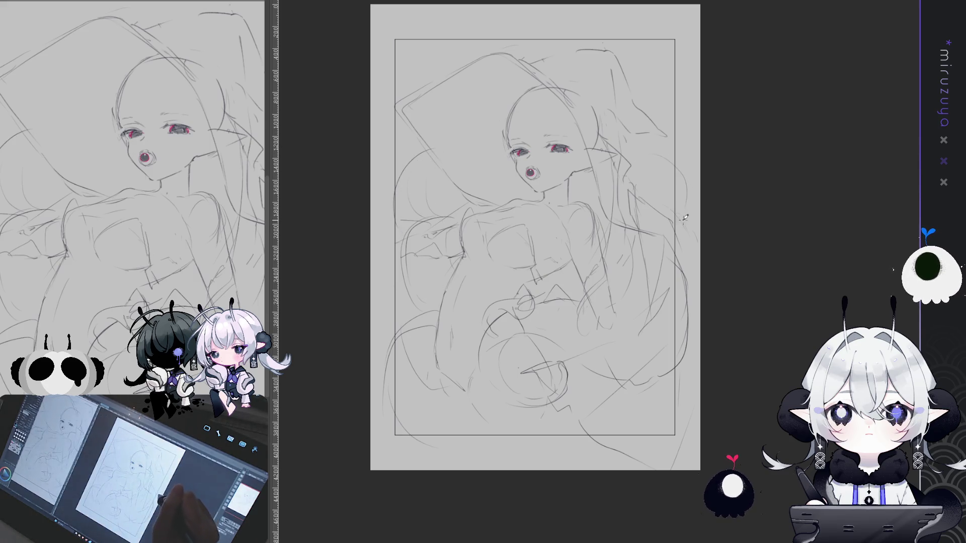
{"action": "key", "text": "ctrl+plus"}
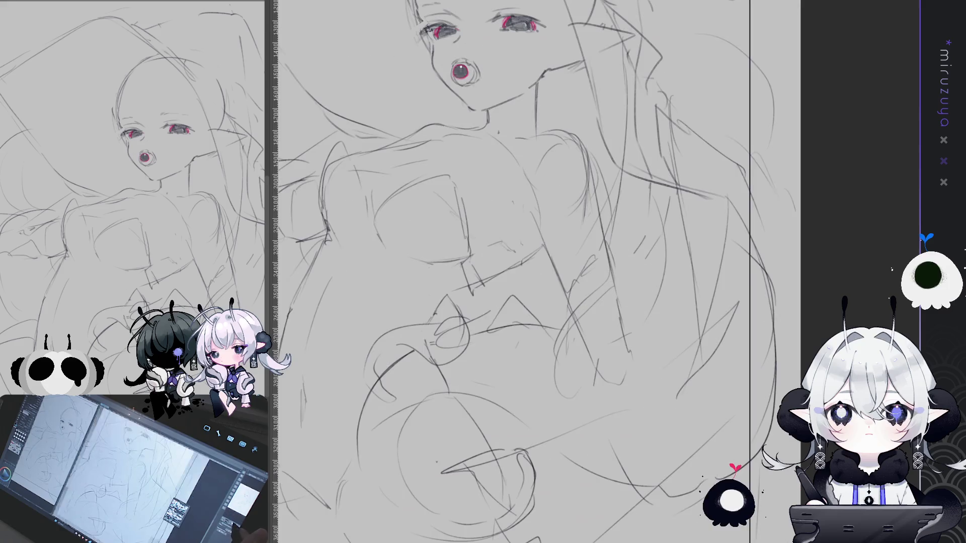
Select the face and head, rotate it slightly counter-clockwise, nudge it right and down, and apply
{"action": "mouse_move", "coordinate": [689, 304]}
{"action": "left_mouse_down"}
{"action": "mouse_move", "coordinate": [765, 531]}
{"action": "mouse_move", "coordinate": [789, 540]}
{"action": "left_mouse_up"}
{"action": "key", "text": "Delete"}
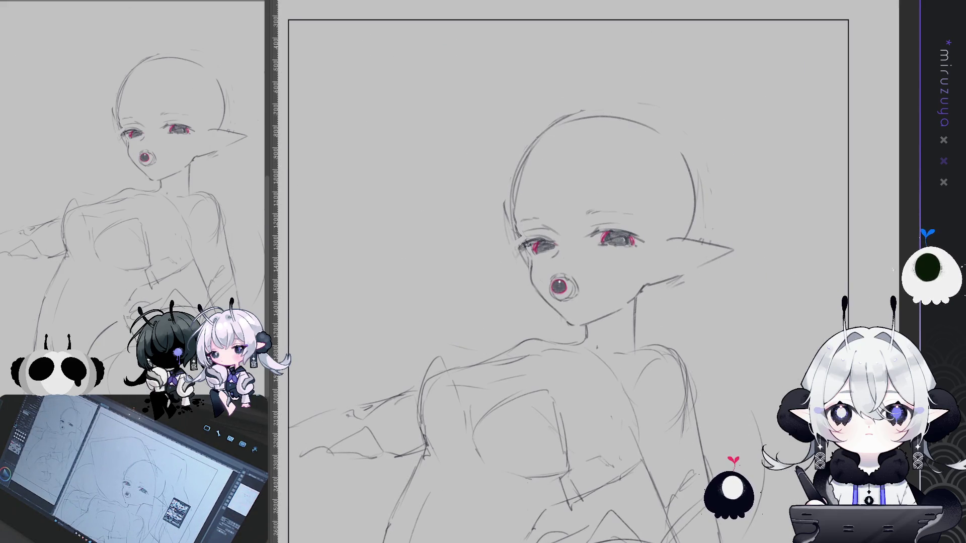
{"action": "key", "text": "ctrl+z"}
{"action": "key", "text": "Delete"}
{"action": "key", "text": "ctrl+z"}
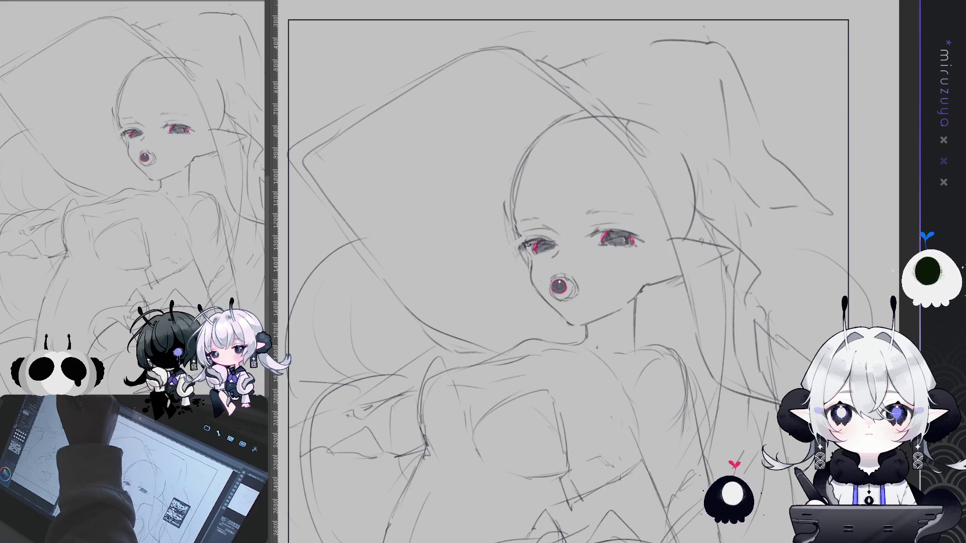
{"action": "key", "text": "ctrl+t"}
{"action": "mouse_move", "coordinate": [603, 79]}
{"action": "left_mouse_down"}
{"action": "mouse_move", "coordinate": [523, 97]}
{"action": "mouse_move", "coordinate": [599, 175]}
{"action": "left_mouse_up"}
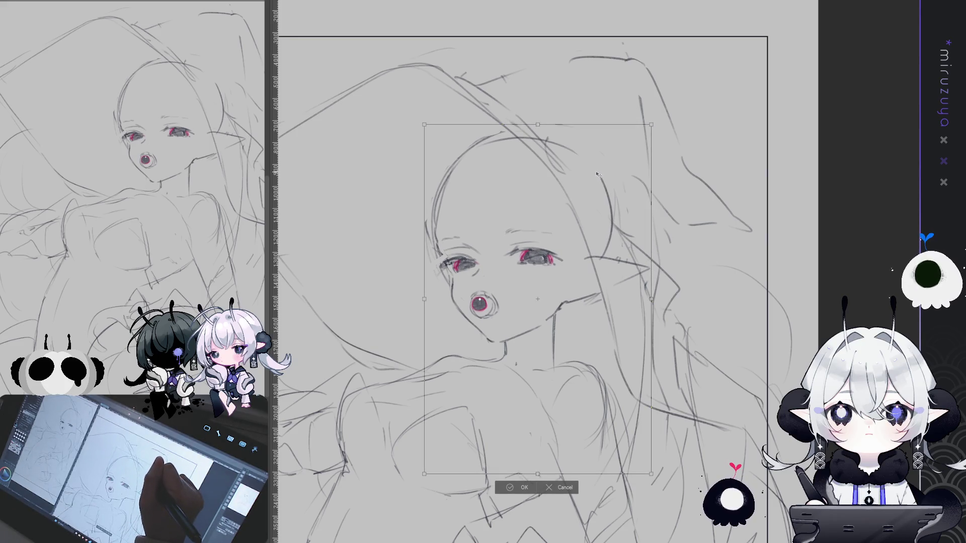
{"action": "left_click_drag", "start_coordinate": [682, 92], "coordinate": [662, 80]}
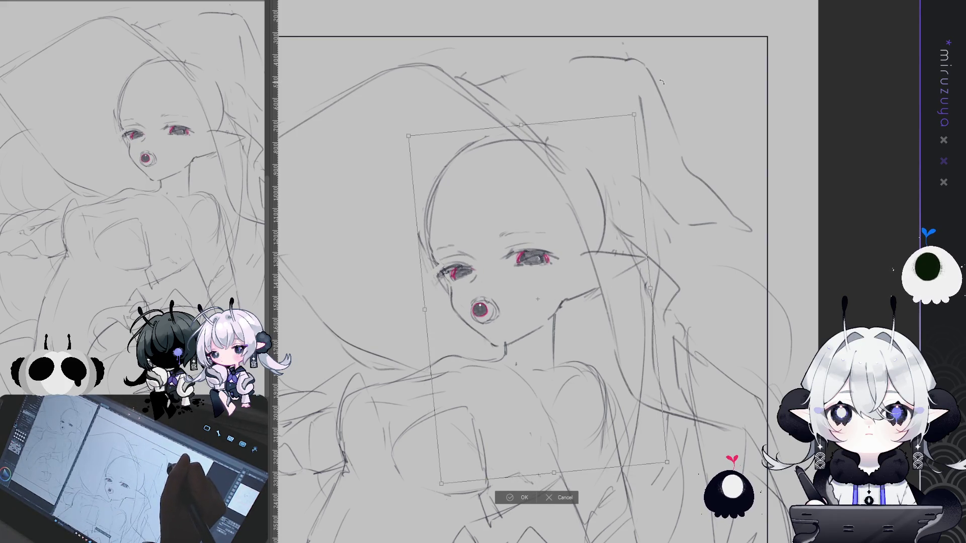
{"action": "left_click_drag", "start_coordinate": [591, 198], "coordinate": [597, 205]}
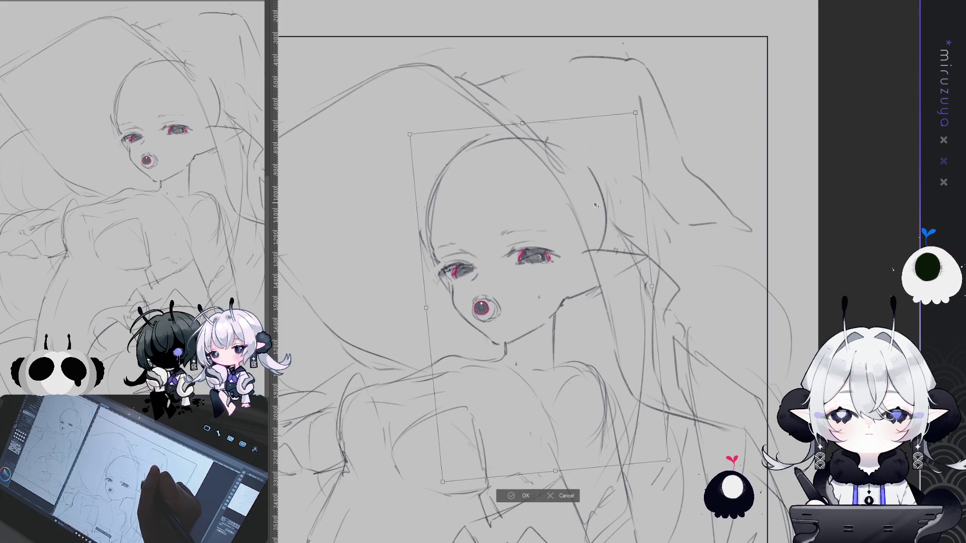
{"action": "left_click", "coordinate": [517, 496]}
{"action": "mouse_move", "coordinate": [582, 402]}
{"action": "left_mouse_down"}
{"action": "mouse_move", "coordinate": [706, 325]}
{"action": "mouse_move", "coordinate": [648, 355]}
{"action": "left_mouse_up"}
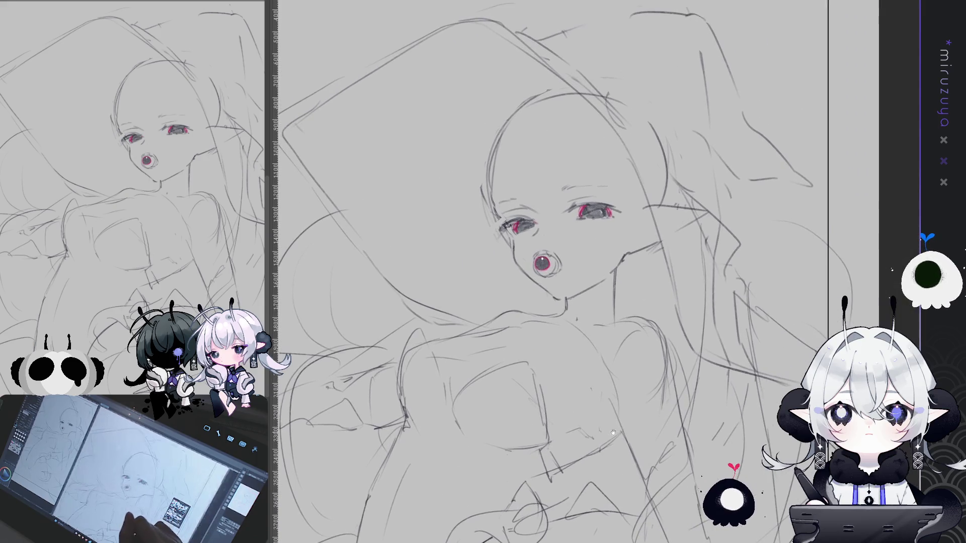
{"action": "left_click_drag", "start_coordinate": [724, 261], "coordinate": [693, 276]}
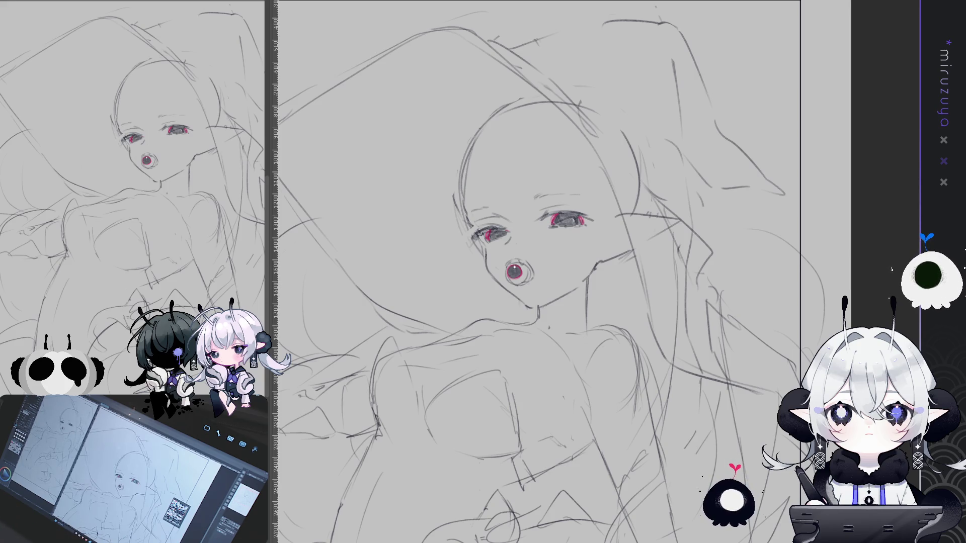
{"action": "scroll", "coordinate": [539, 272], "scroll_direction": "up", "scroll_amount": 1}
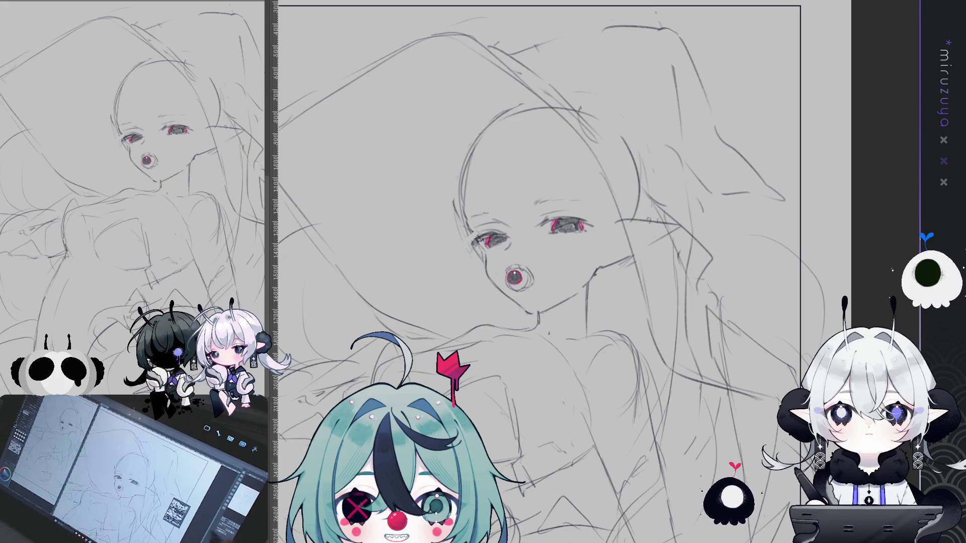
Scroll around the sketch and fit the whole page in the window
{"action": "scroll", "coordinate": [645, 463], "scroll_direction": "down", "scroll_amount": 3}
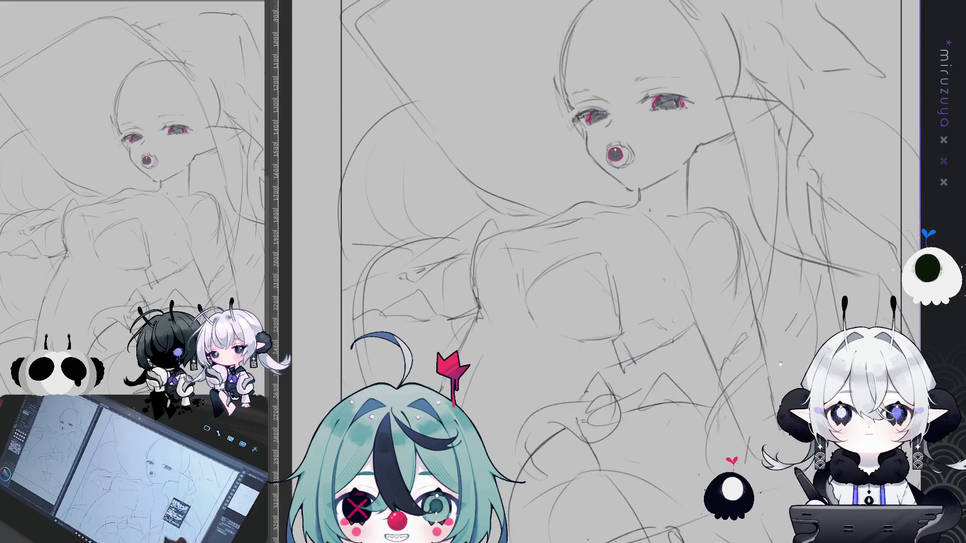
{"action": "scroll", "coordinate": [645, 463], "scroll_direction": "up", "scroll_amount": 3}
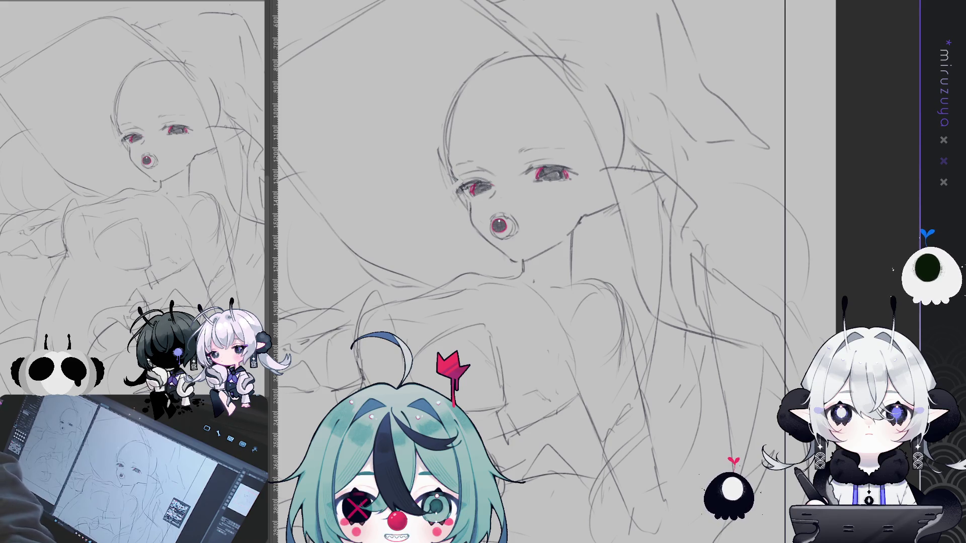
{"action": "scroll", "coordinate": [532, 272], "scroll_direction": "up", "scroll_amount": 1}
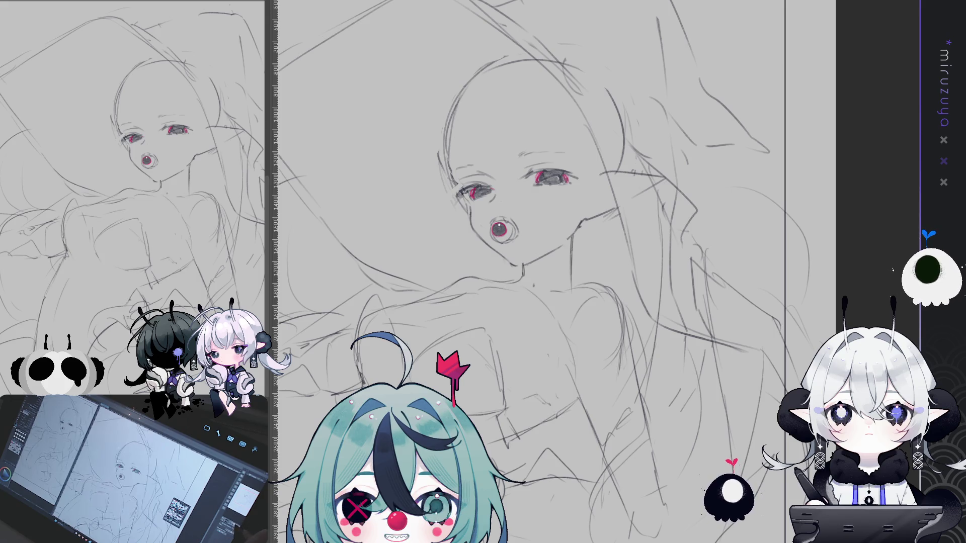
{"action": "key", "text": "ctrl+0"}
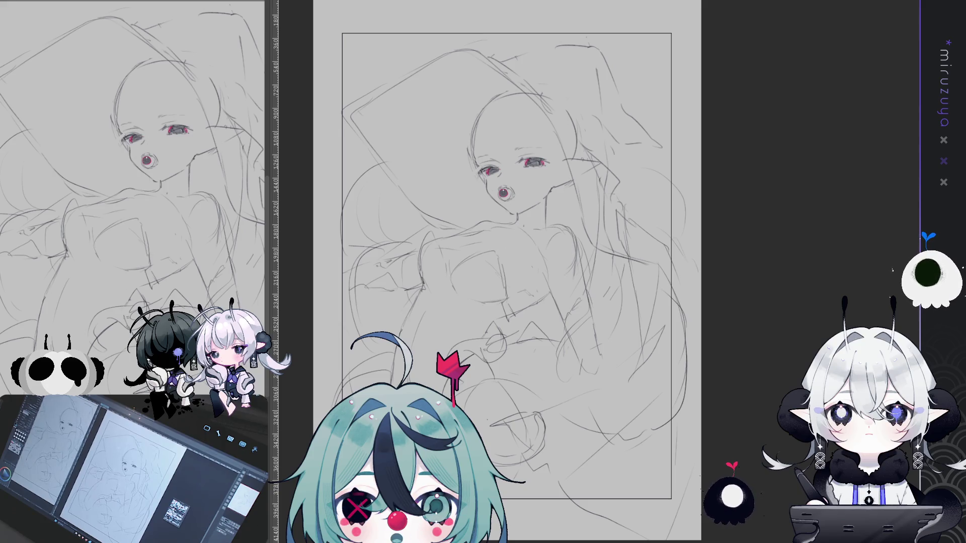
Sketch long hair lines down the left side of the face, sweeping from the top of the head
{"action": "scroll", "coordinate": [606, 279], "scroll_direction": "up", "scroll_amount": 3}
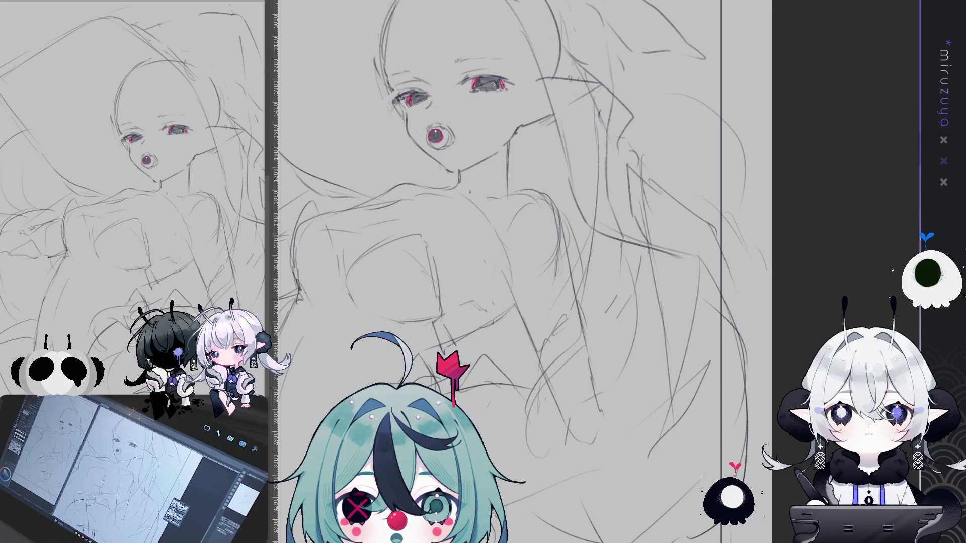
{"action": "mouse_move", "coordinate": [503, 226]}
{"action": "left_mouse_down"}
{"action": "mouse_move", "coordinate": [506, 301]}
{"action": "mouse_move", "coordinate": [478, 463]}
{"action": "mouse_move", "coordinate": [468, 332]}
{"action": "left_mouse_up"}
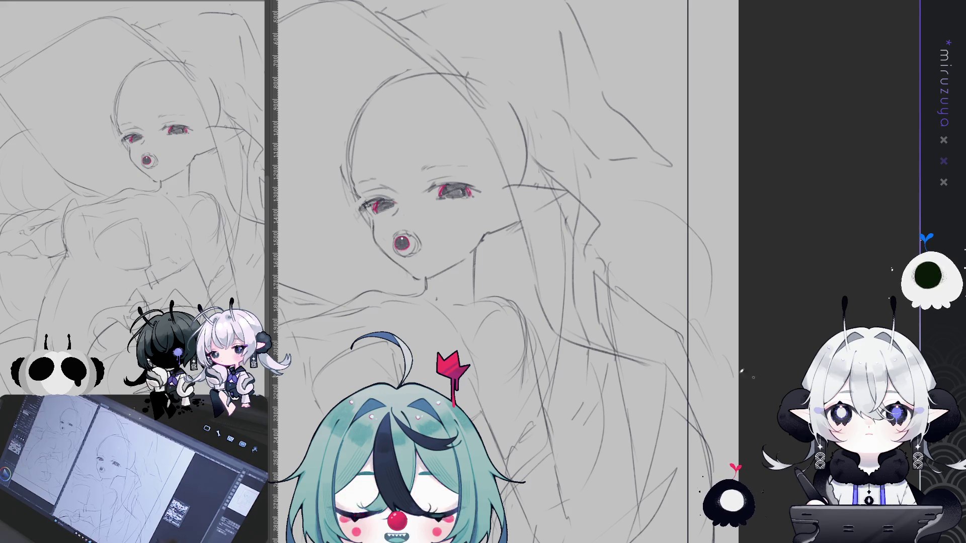
{"action": "left_click_drag", "start_coordinate": [408, 98], "coordinate": [518, 105]}
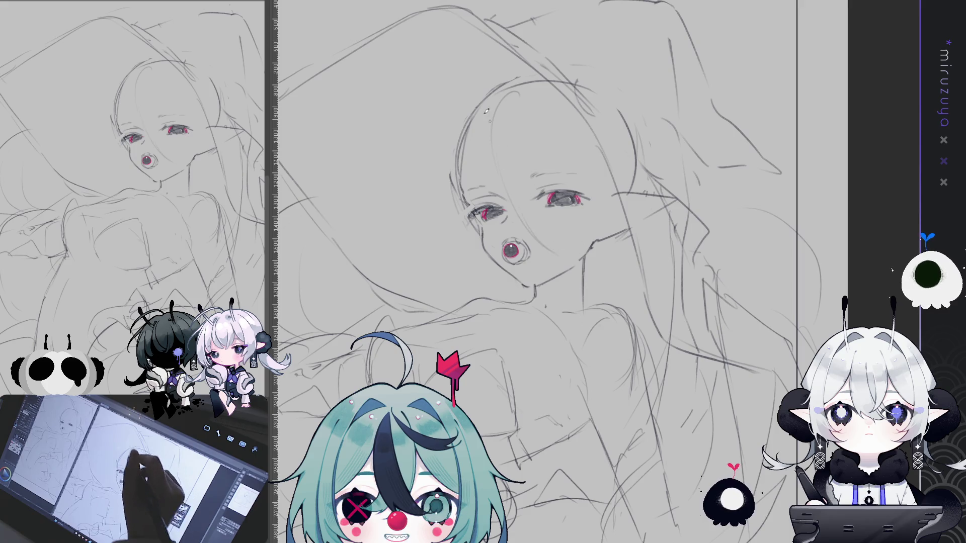
{"action": "left_click_drag", "start_coordinate": [490, 91], "coordinate": [530, 99]}
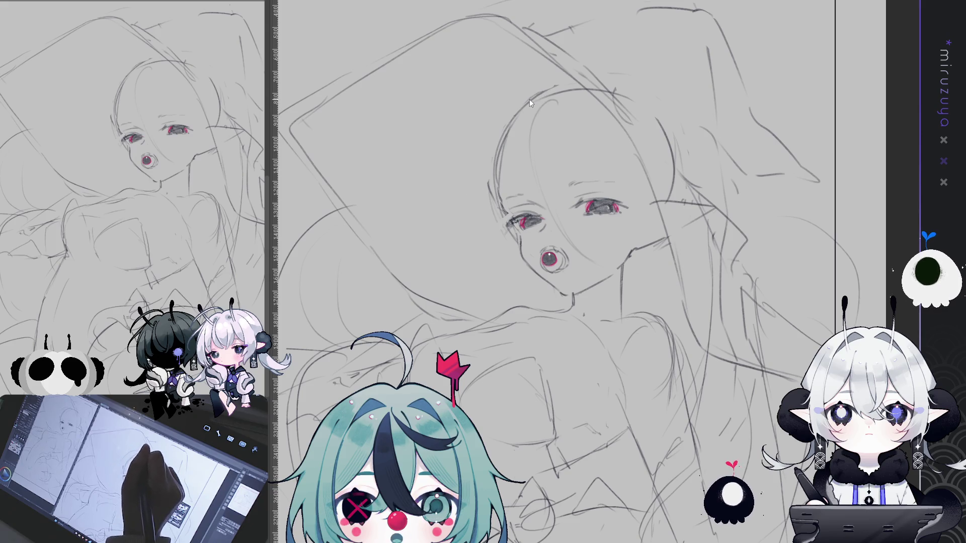
{"action": "left_click_drag", "start_coordinate": [471, 188], "coordinate": [447, 284]}
{"action": "left_click_drag", "start_coordinate": [498, 208], "coordinate": [470, 316]}
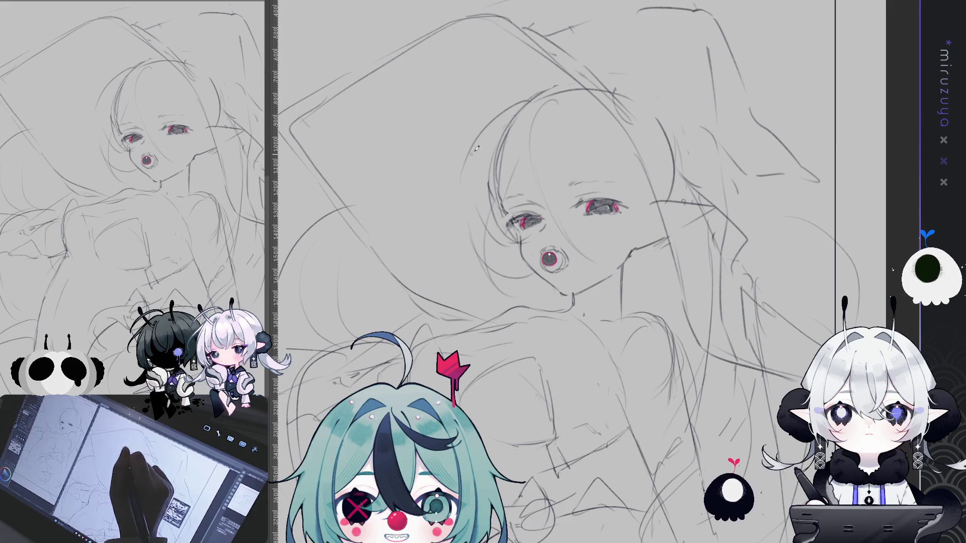
{"action": "left_click_drag", "start_coordinate": [472, 153], "coordinate": [463, 272]}
{"action": "left_click_drag", "start_coordinate": [509, 107], "coordinate": [400, 269]}
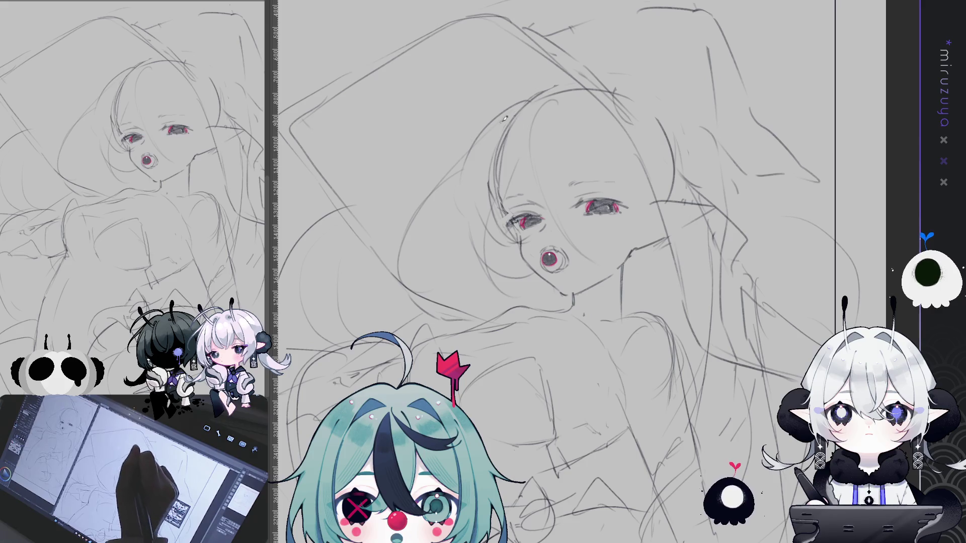
With a larger brush, add short curved hair strokes left of the head and face
{"action": "key", "text": "e"}
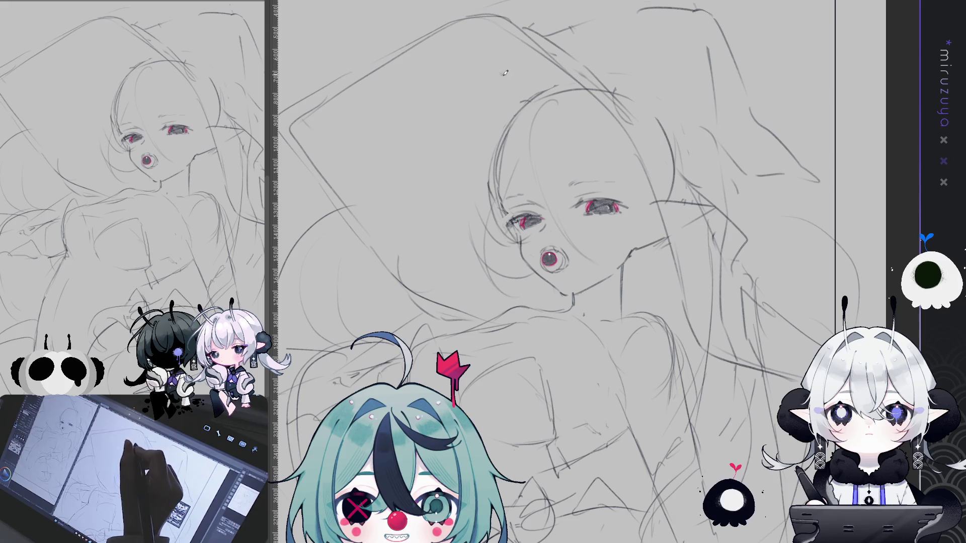
{"action": "left_click_drag", "start_coordinate": [451, 288], "coordinate": [437, 254]}
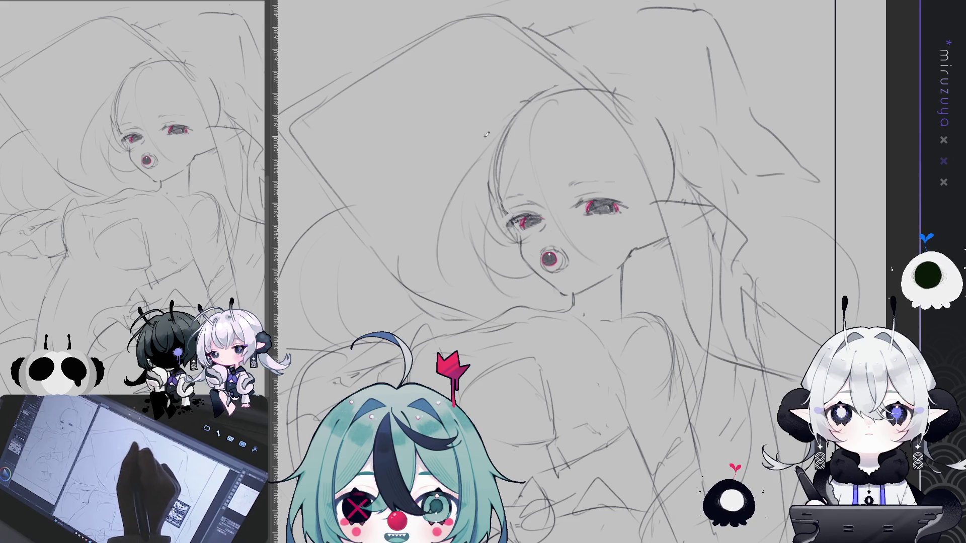
{"action": "left_click_drag", "start_coordinate": [443, 159], "coordinate": [395, 150]}
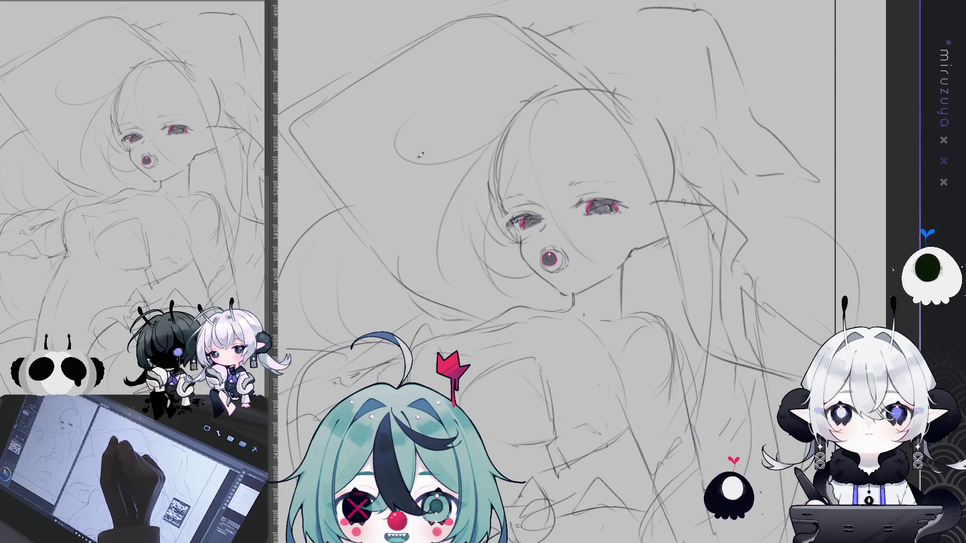
{"action": "left_click_drag", "start_coordinate": [535, 126], "coordinate": [459, 113]}
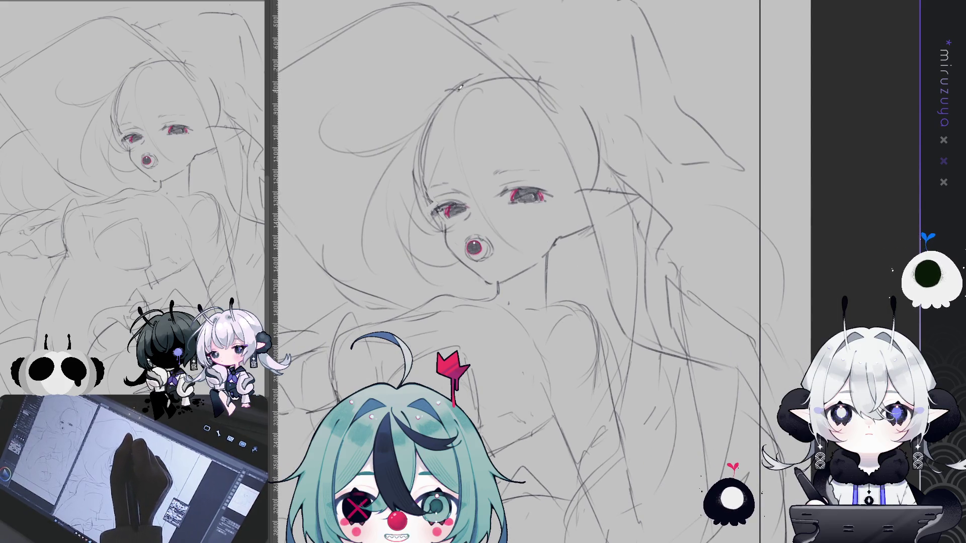
{"action": "key", "text": "e"}
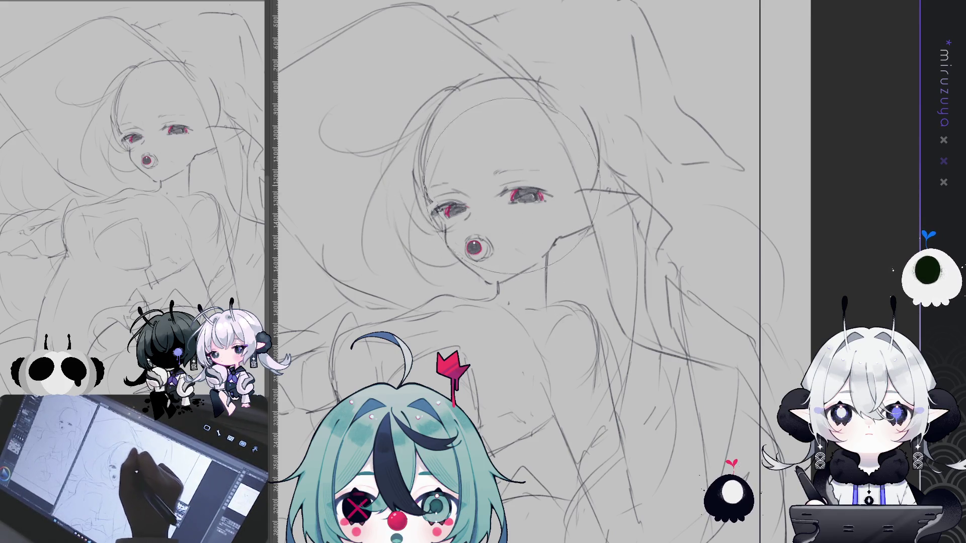
{"action": "left_click_drag", "start_coordinate": [601, 212], "coordinate": [554, 214]}
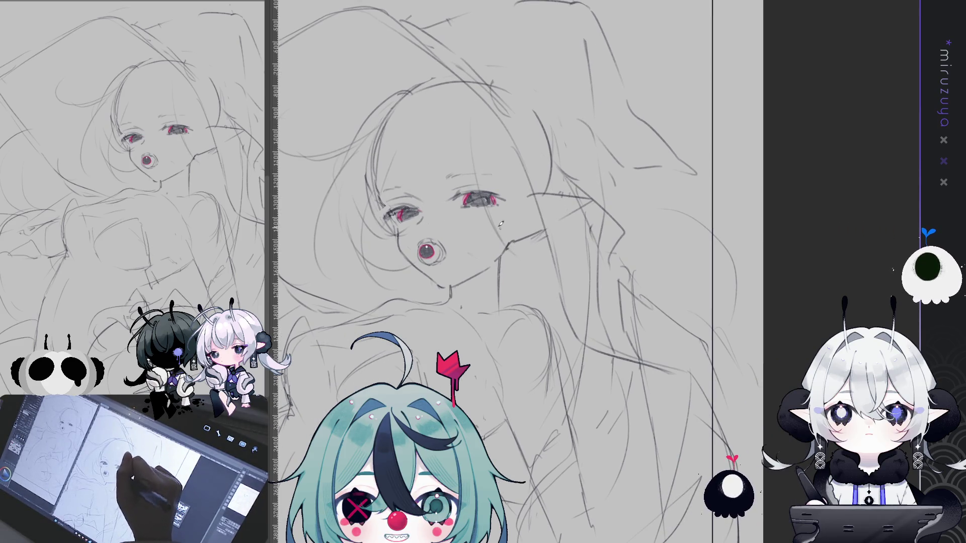
{"action": "mouse_move", "coordinate": [548, 245]}
{"action": "left_mouse_down"}
{"action": "mouse_move", "coordinate": [593, 236]}
{"action": "mouse_move", "coordinate": [607, 212]}
{"action": "left_mouse_up"}
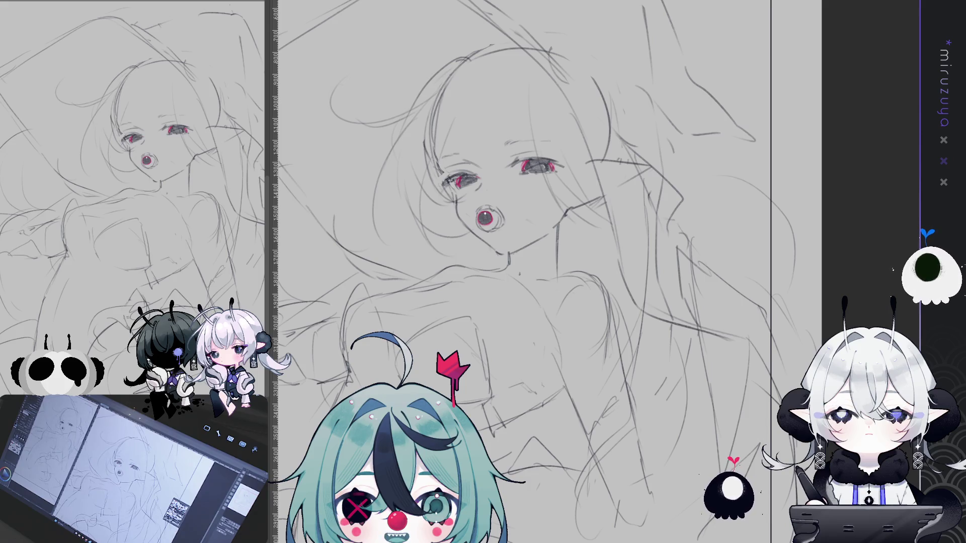
Draw a thin bang strand across the forehead, undoing the misplaced part
{"action": "scroll", "coordinate": [523, 272], "scroll_direction": "up", "scroll_amount": 2}
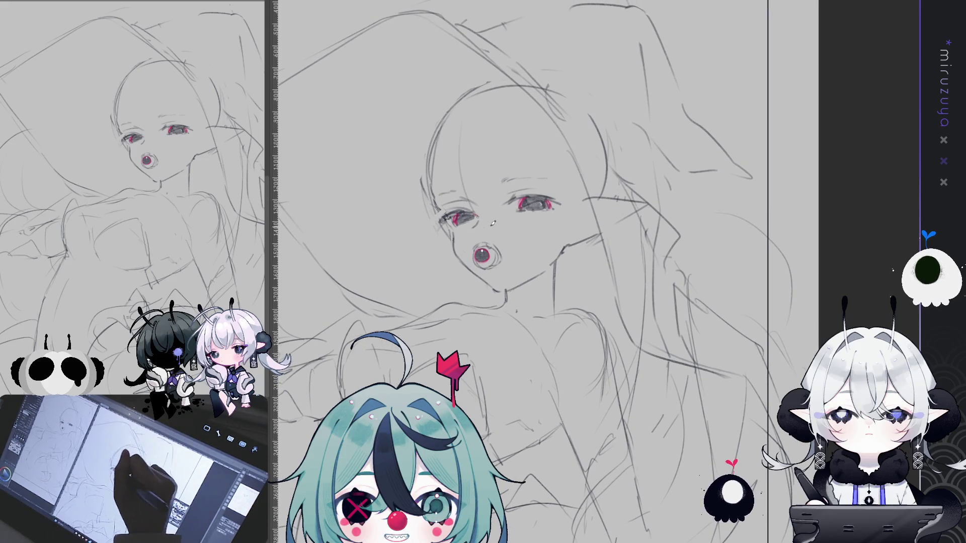
{"action": "left_click_drag", "start_coordinate": [457, 157], "coordinate": [462, 210]}
{"action": "key", "text": "ctrl+z"}
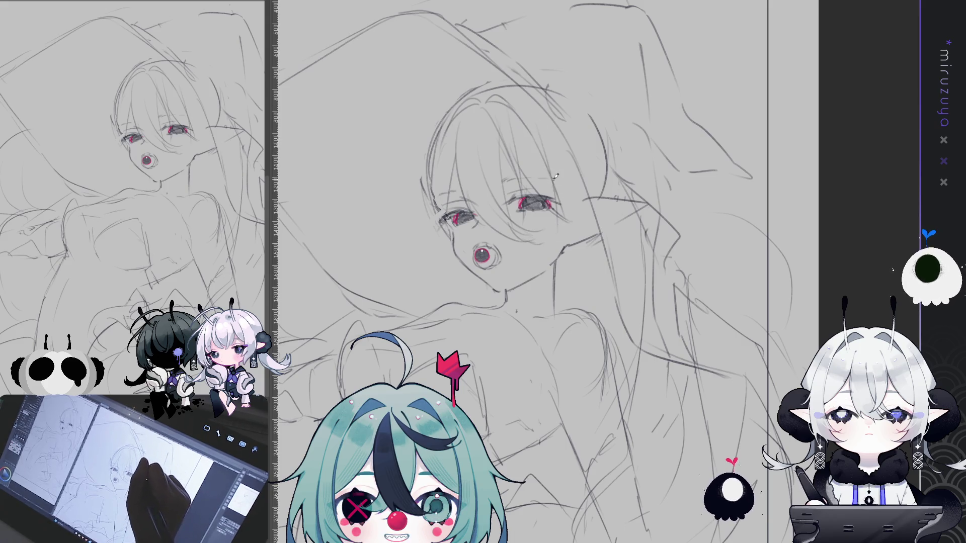
Sketch hair strands beside the right eye and face, plus a large curve left of the head
{"action": "left_click_drag", "start_coordinate": [550, 213], "coordinate": [540, 240]}
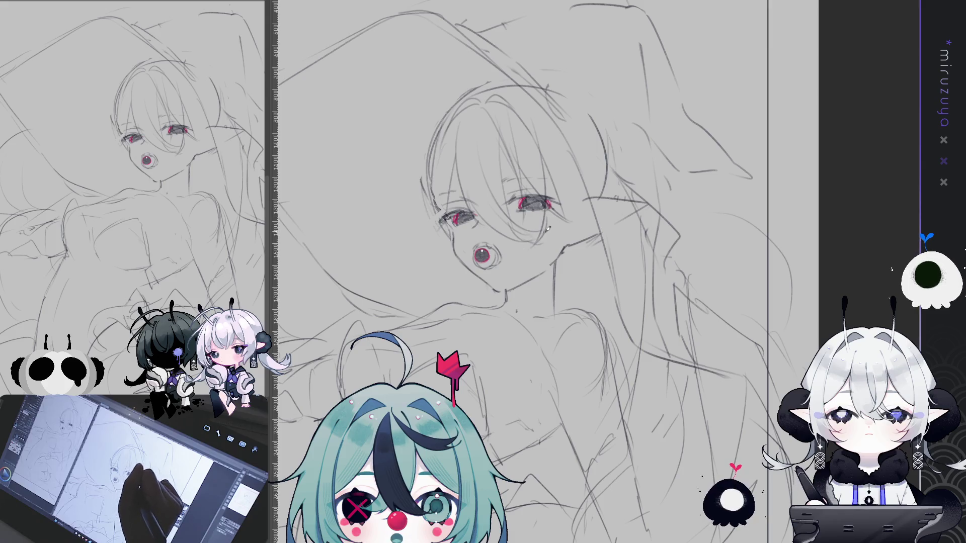
{"action": "left_click_drag", "start_coordinate": [579, 167], "coordinate": [576, 240]}
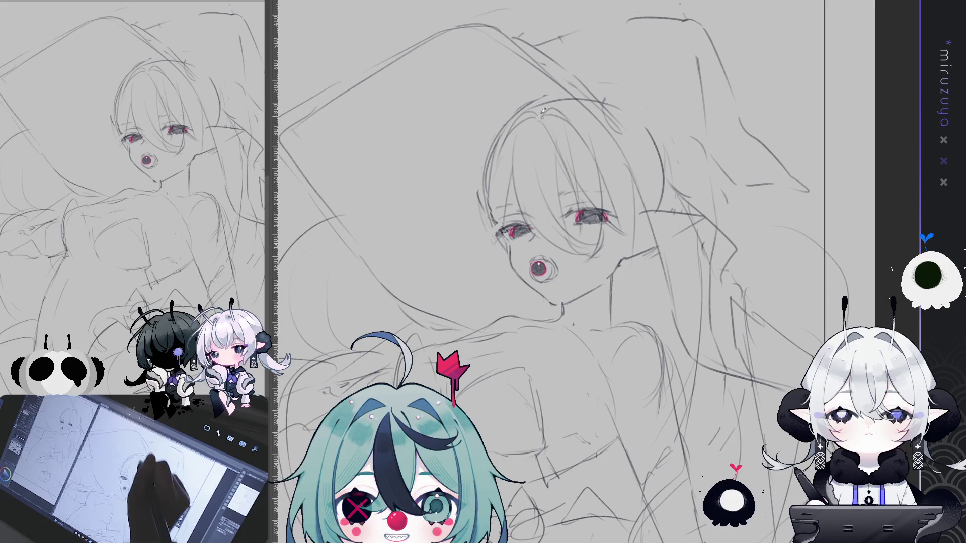
{"action": "left_click_drag", "start_coordinate": [503, 105], "coordinate": [438, 187]}
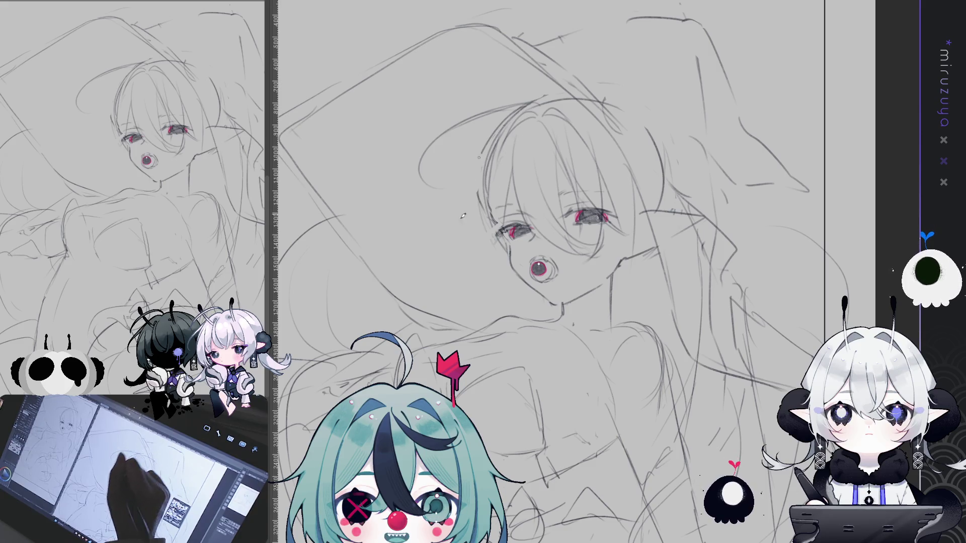
{"action": "left_click_drag", "start_coordinate": [489, 147], "coordinate": [468, 228]}
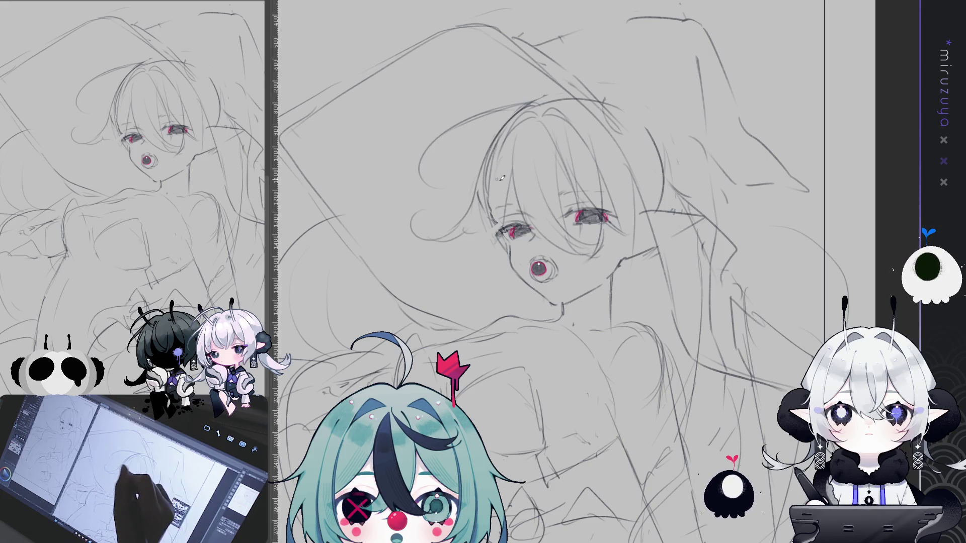
{"action": "left_click_drag", "start_coordinate": [537, 181], "coordinate": [527, 174]}
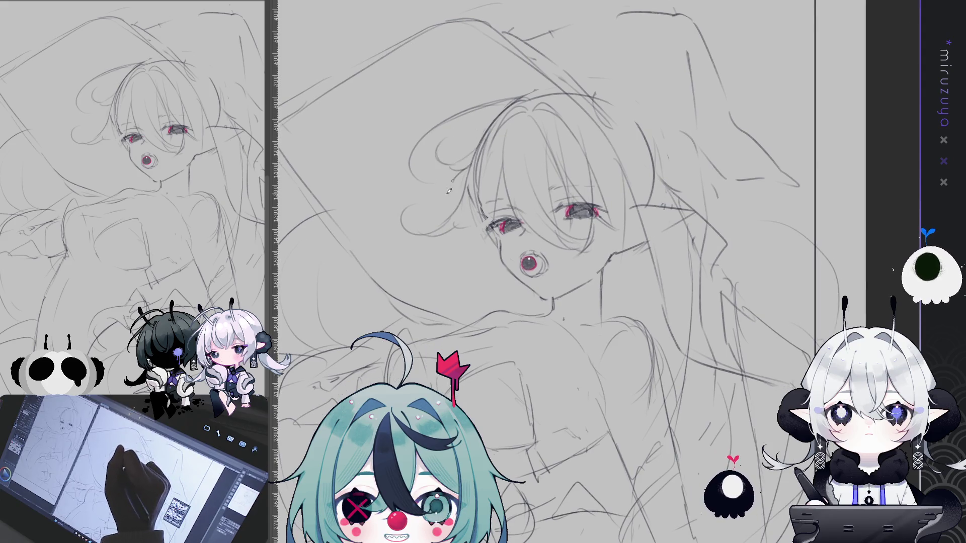
{"action": "left_click_drag", "start_coordinate": [473, 214], "coordinate": [462, 186]}
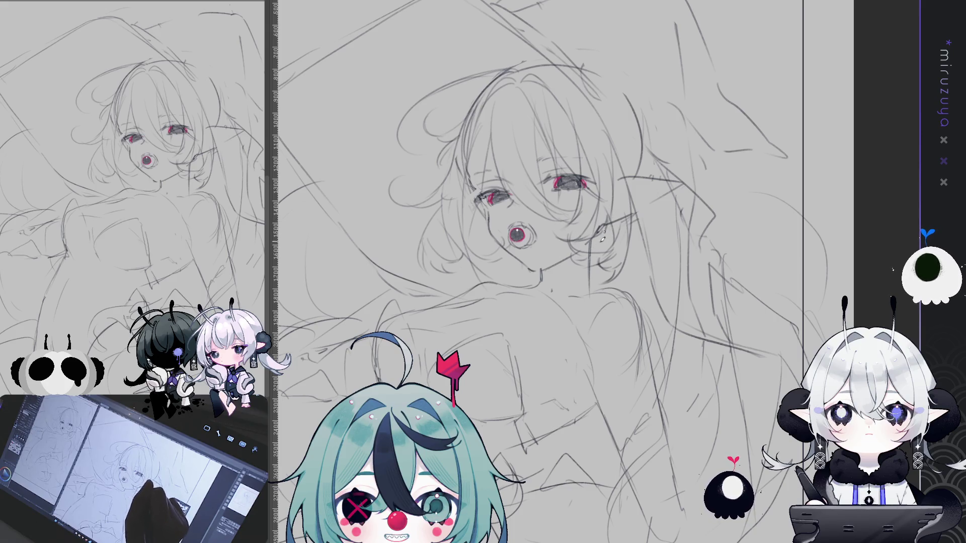
{"action": "left_click_drag", "start_coordinate": [690, 233], "coordinate": [591, 308]}
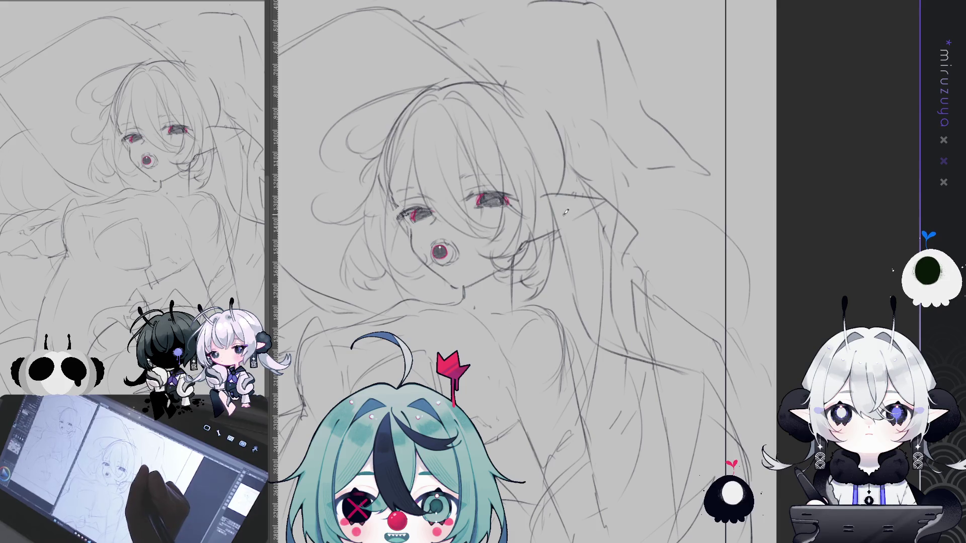
Hide the side panels with Tab, recentre on the head, and add a short stroke near the shoulder
{"action": "left_click_drag", "start_coordinate": [549, 121], "coordinate": [603, 132]}
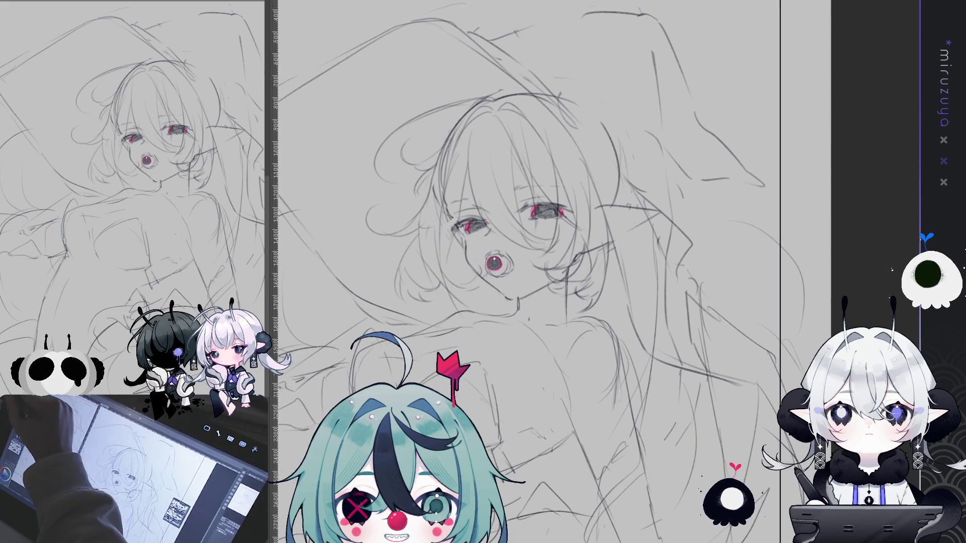
{"action": "key", "text": "Tab"}
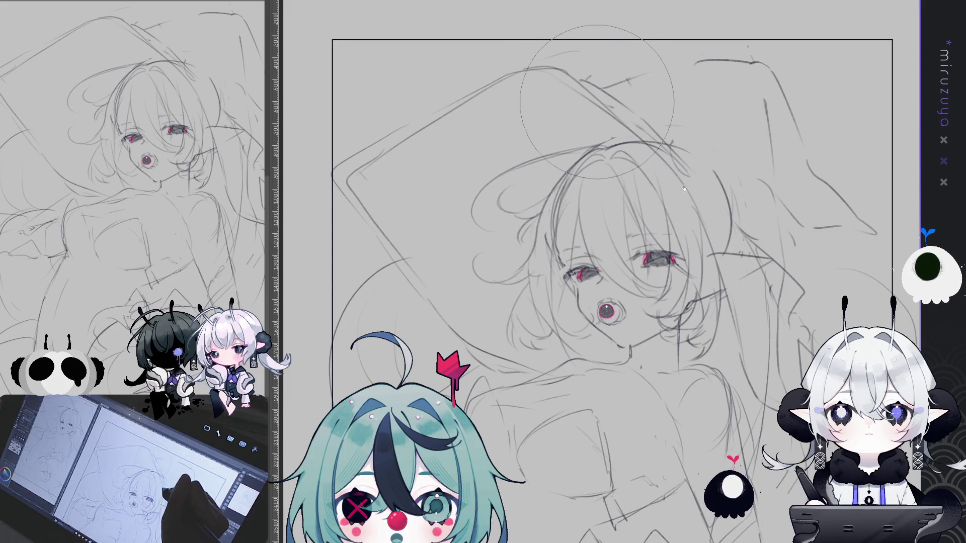
{"action": "left_click_drag", "start_coordinate": [597, 101], "coordinate": [534, 11]}
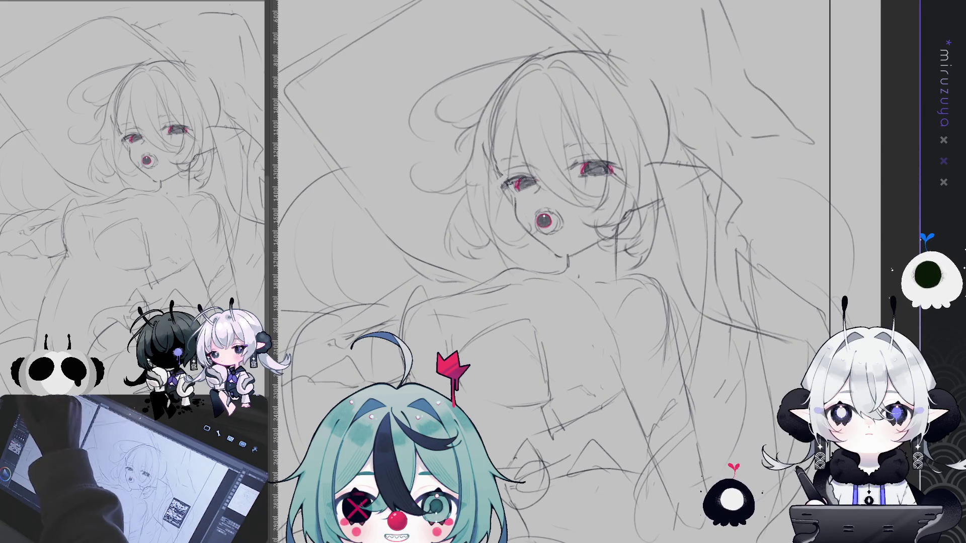
{"action": "left_click_drag", "start_coordinate": [619, 246], "coordinate": [619, 254]}
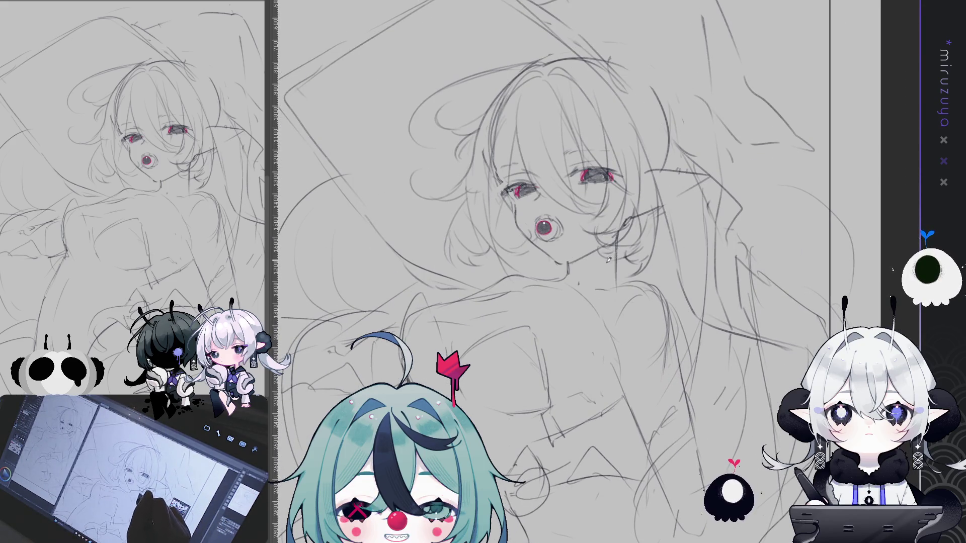
{"action": "left_click_drag", "start_coordinate": [623, 299], "coordinate": [629, 309]}
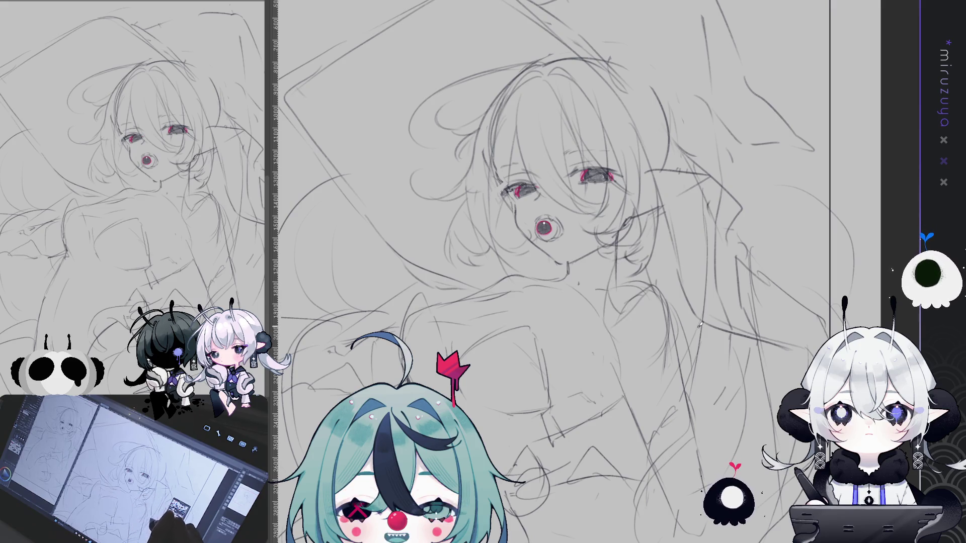
{"action": "scroll", "coordinate": [697, 325], "scroll_direction": "down", "scroll_amount": 4}
{"action": "scroll", "coordinate": [601, 284], "scroll_direction": "up", "scroll_amount": 2}
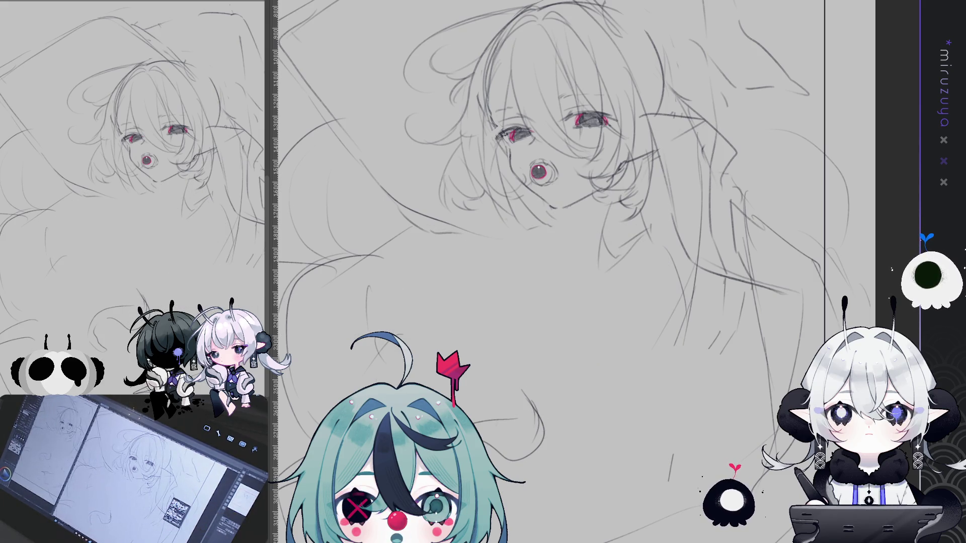
{"action": "key", "text": "ctrl+z"}
{"action": "key", "text": "ctrl+y"}
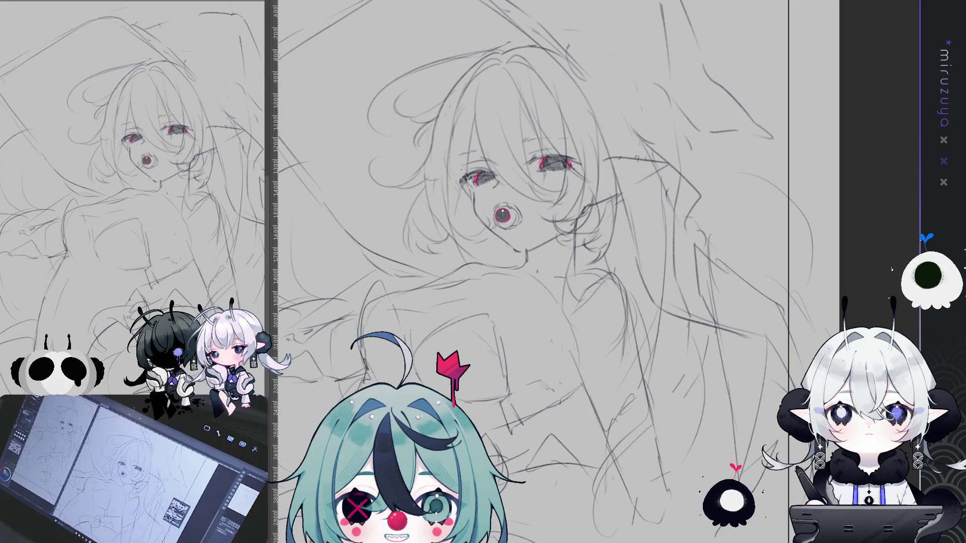
{"action": "key", "text": "ctrl+minus"}
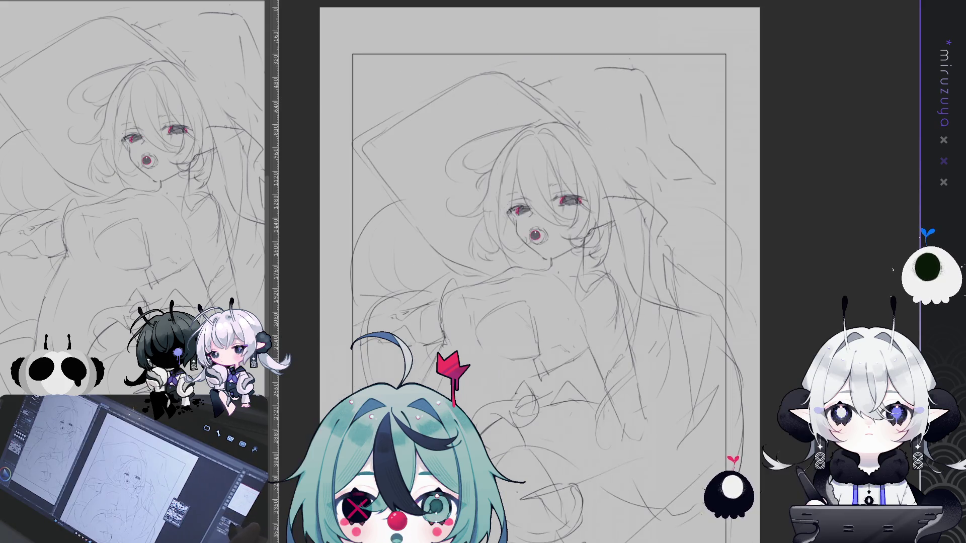
Add short pencil strokes refining the hands and a faint line along the arm
{"action": "left_click_drag", "start_coordinate": [538, 272], "coordinate": [529, 257]}
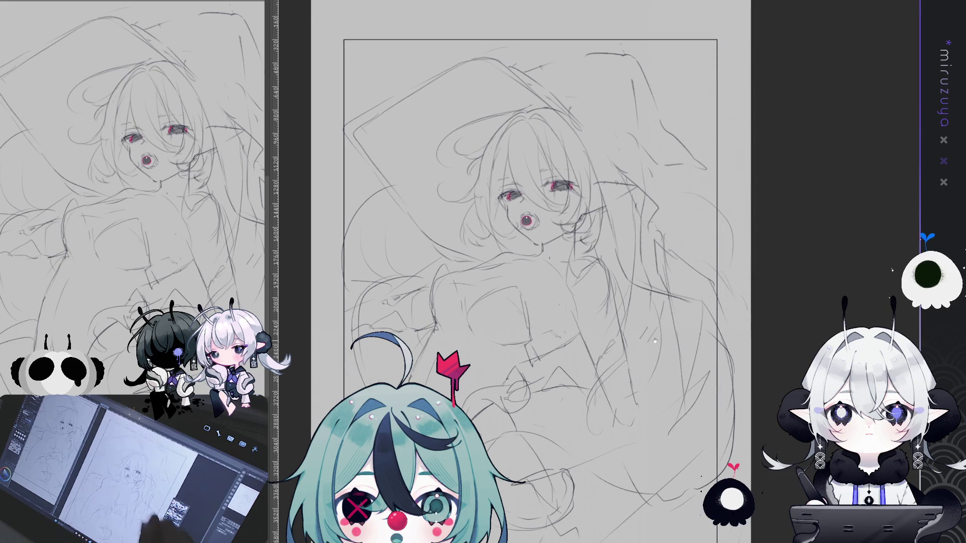
{"action": "mouse_move", "coordinate": [682, 315]}
{"action": "left_mouse_down"}
{"action": "mouse_move", "coordinate": [661, 258]}
{"action": "mouse_move", "coordinate": [643, 260]}
{"action": "left_mouse_up"}
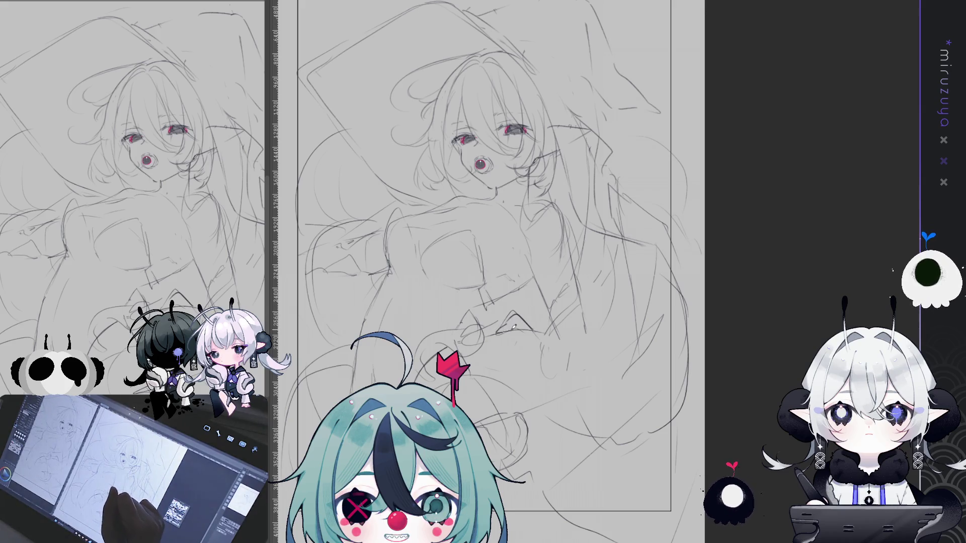
{"action": "mouse_move", "coordinate": [492, 334]}
{"action": "left_mouse_down"}
{"action": "mouse_move", "coordinate": [518, 317]}
{"action": "mouse_move", "coordinate": [472, 344]}
{"action": "mouse_move", "coordinate": [487, 343]}
{"action": "mouse_move", "coordinate": [471, 331]}
{"action": "mouse_move", "coordinate": [452, 346]}
{"action": "left_mouse_up"}
{"action": "mouse_move", "coordinate": [498, 307]}
{"action": "left_mouse_down"}
{"action": "mouse_move", "coordinate": [457, 343]}
{"action": "mouse_move", "coordinate": [435, 326]}
{"action": "left_mouse_up"}
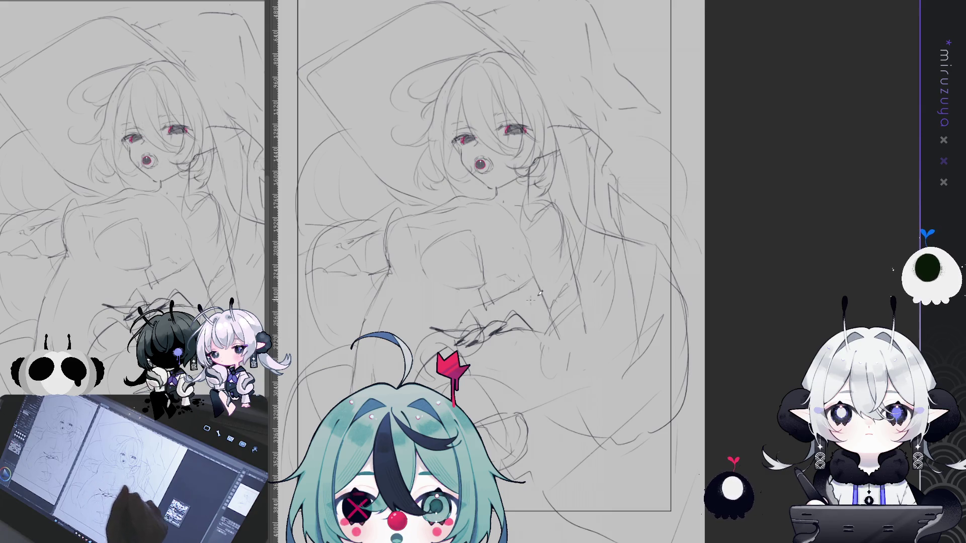
{"action": "left_click_drag", "start_coordinate": [566, 304], "coordinate": [554, 305]}
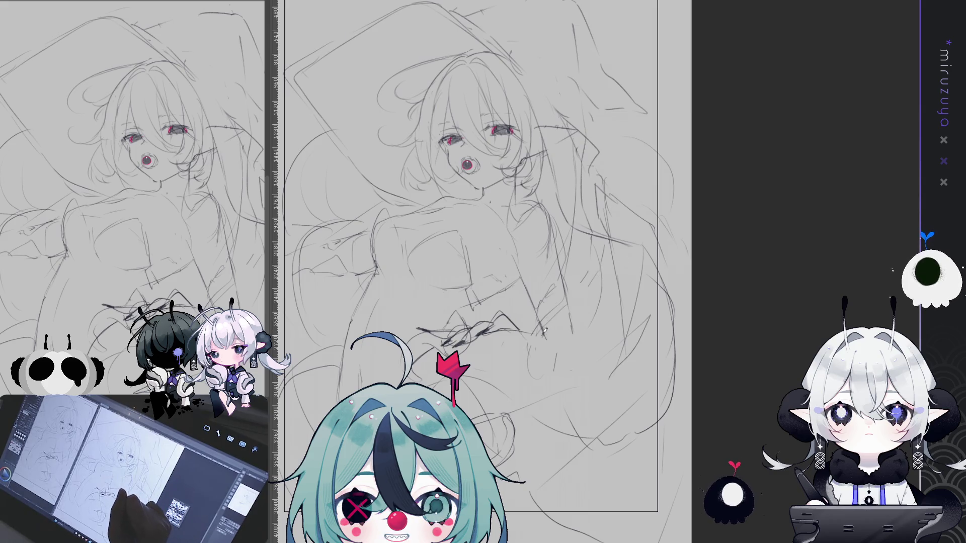
{"action": "left_click_drag", "start_coordinate": [516, 255], "coordinate": [542, 329]}
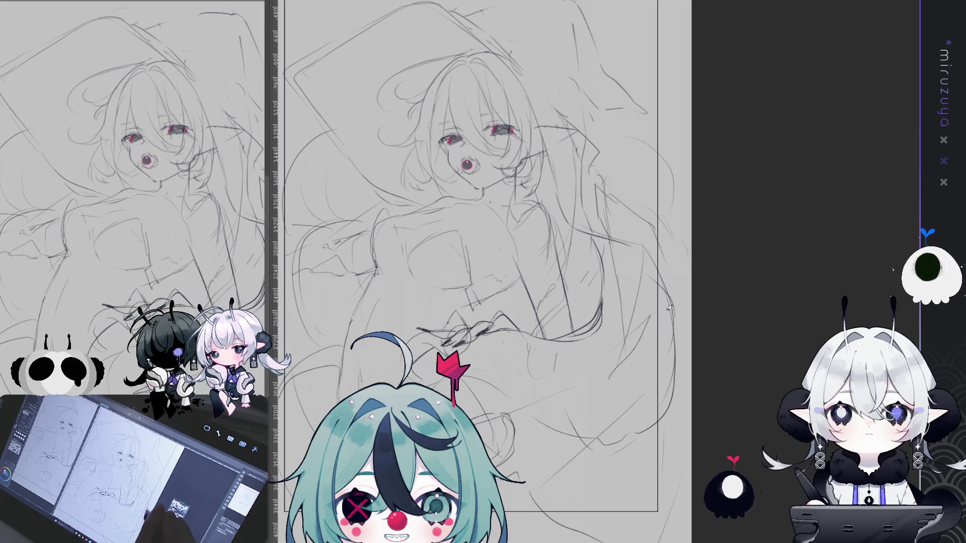
{"action": "left_click_drag", "start_coordinate": [676, 298], "coordinate": [710, 286]}
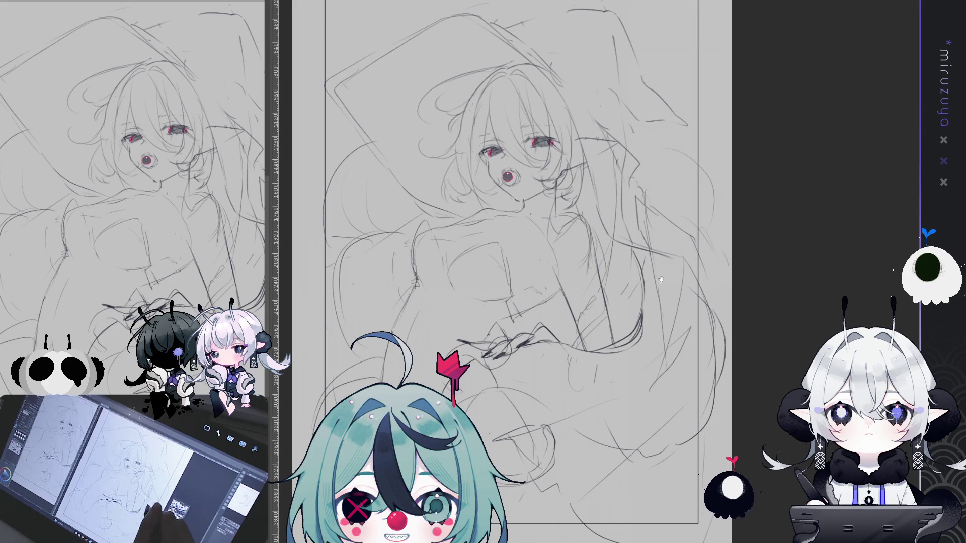
{"action": "left_click_drag", "start_coordinate": [661, 276], "coordinate": [671, 245]}
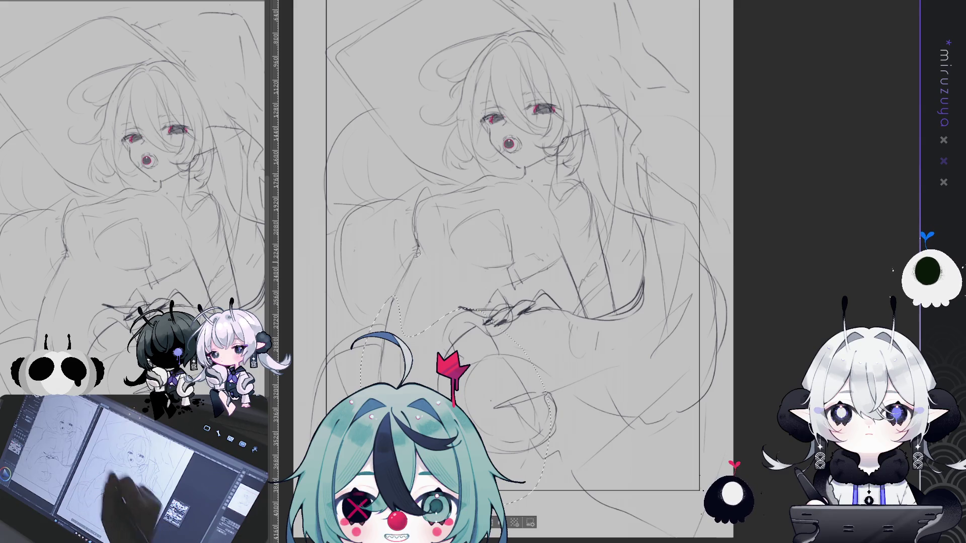
Lasso-select the arm and hand area freehand
{"action": "left_click_drag", "start_coordinate": [395, 298], "coordinate": [387, 302]}
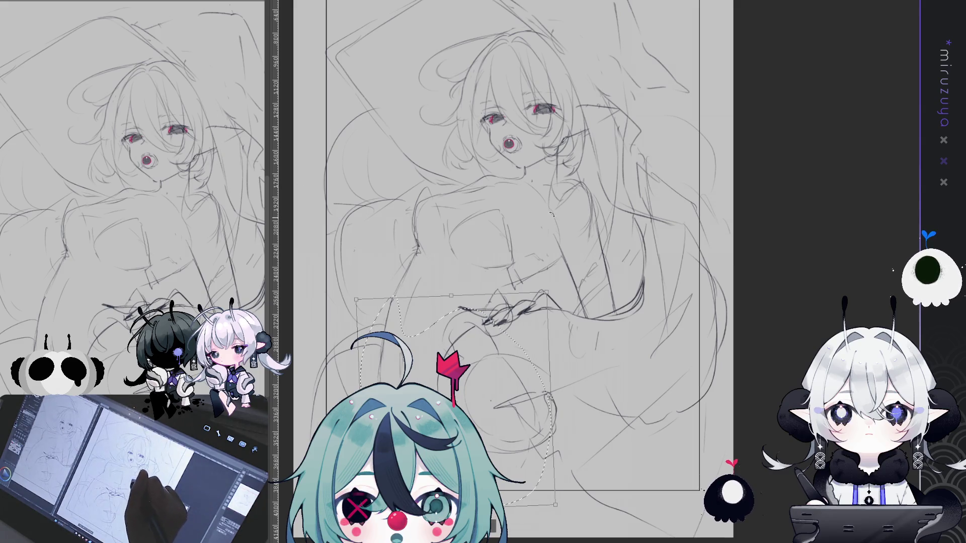
Rotate the selected arm slightly counter-clockwise, deselect, and switch to the sticker sheet document
{"action": "left_click_drag", "start_coordinate": [560, 219], "coordinate": [553, 215]}
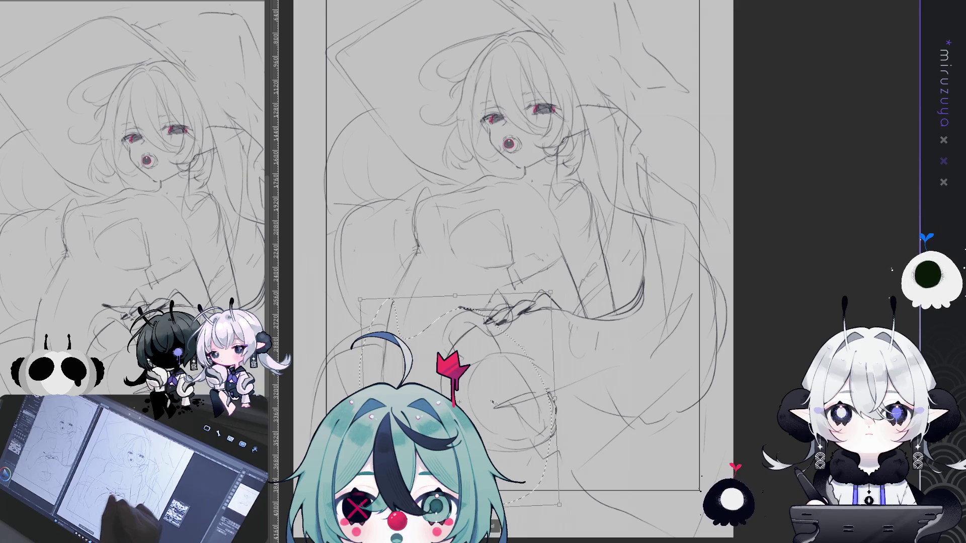
{"action": "key", "text": "Return"}
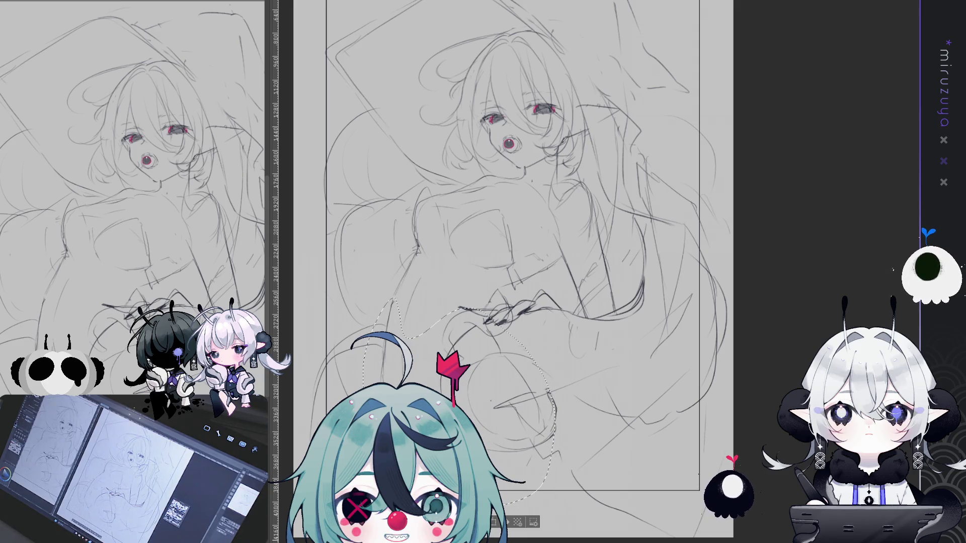
{"action": "key", "text": "ctrl+d"}
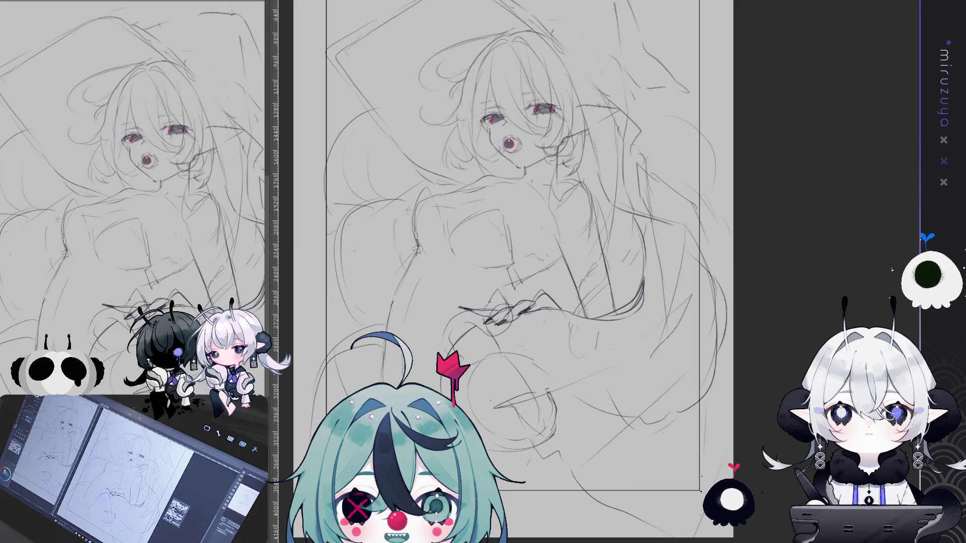
{"action": "key", "text": "ctrl+Tab"}
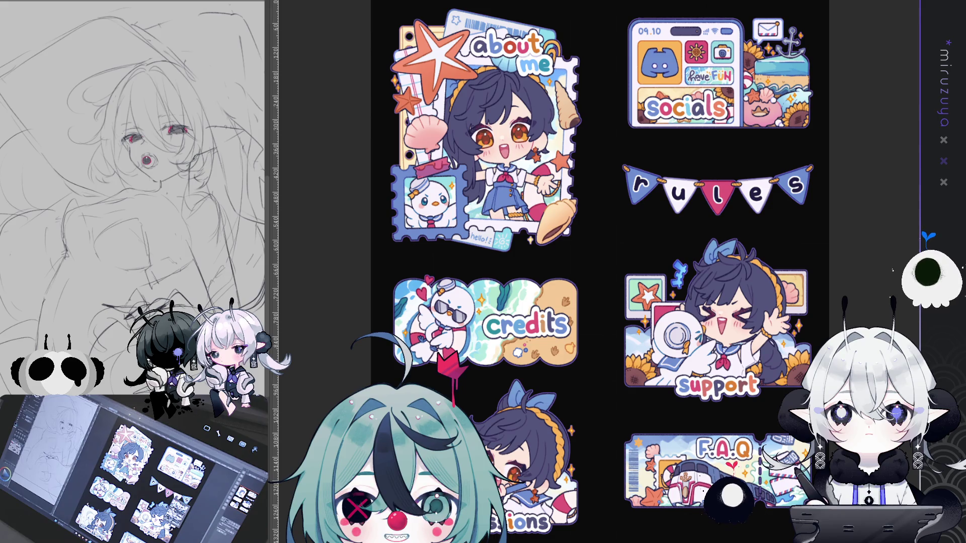
Pan the sticker sheet left, then return to the elf girl sketch with Ctrl+Tab
{"action": "left_click_drag", "start_coordinate": [574, 150], "coordinate": [517, 150]}
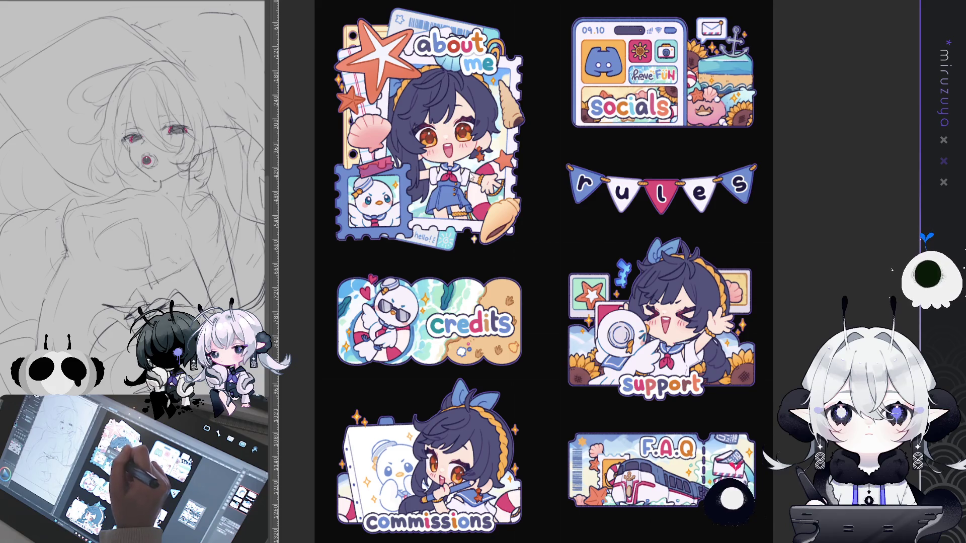
{"action": "key", "text": "ctrl+Tab"}
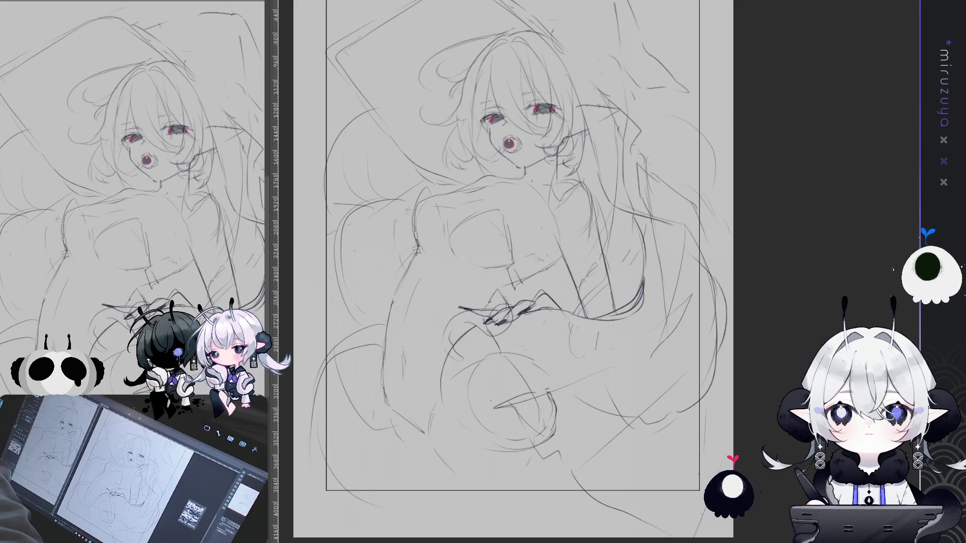
{"action": "left_click_drag", "start_coordinate": [671, 101], "coordinate": [654, 127]}
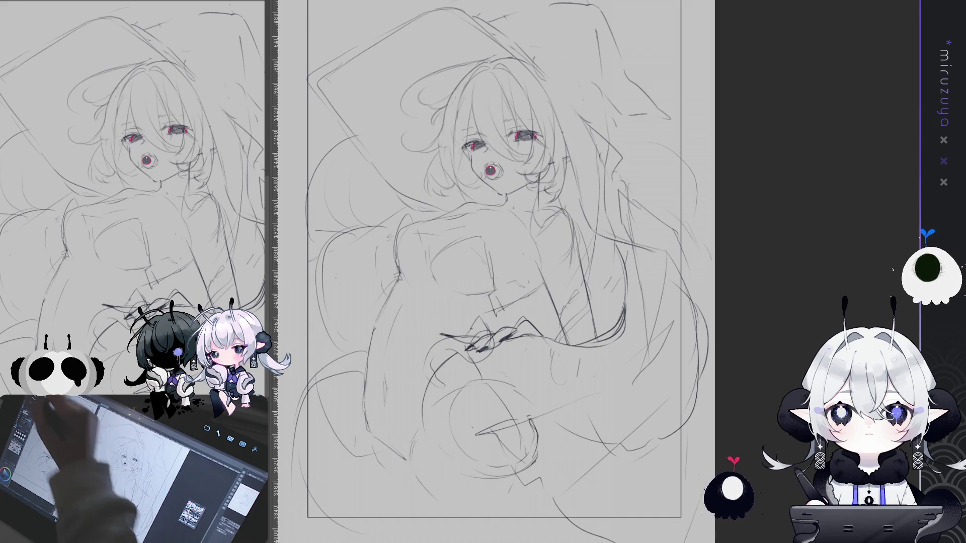
{"action": "key", "text": "ctrl+t"}
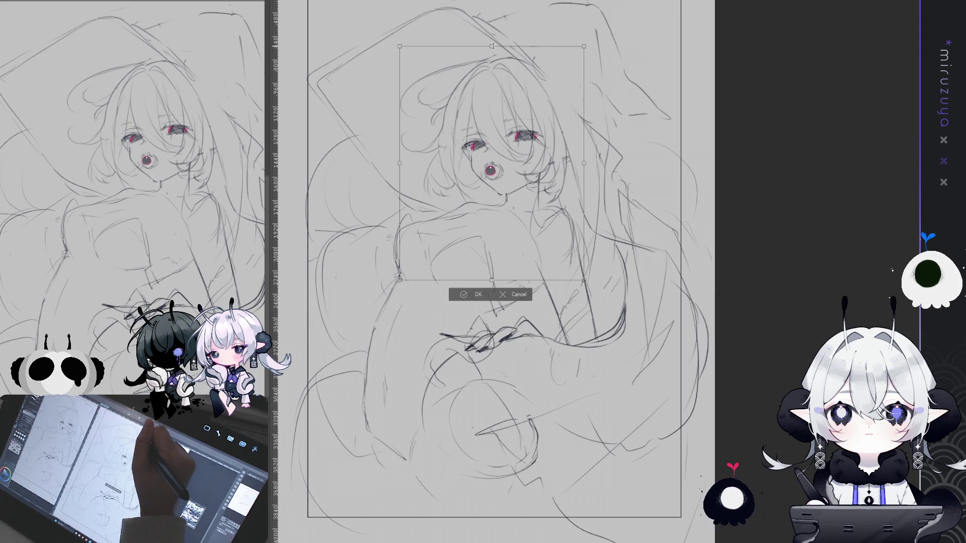
Nudge the scaled-down head slightly upward and apply the transform
{"action": "left_click_drag", "start_coordinate": [533, 111], "coordinate": [528, 110]}
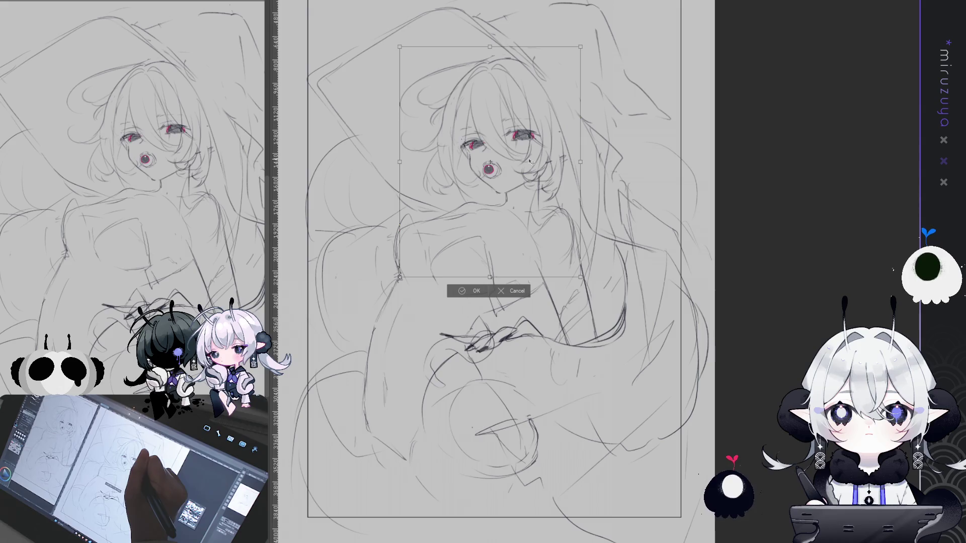
{"action": "left_click", "coordinate": [475, 291]}
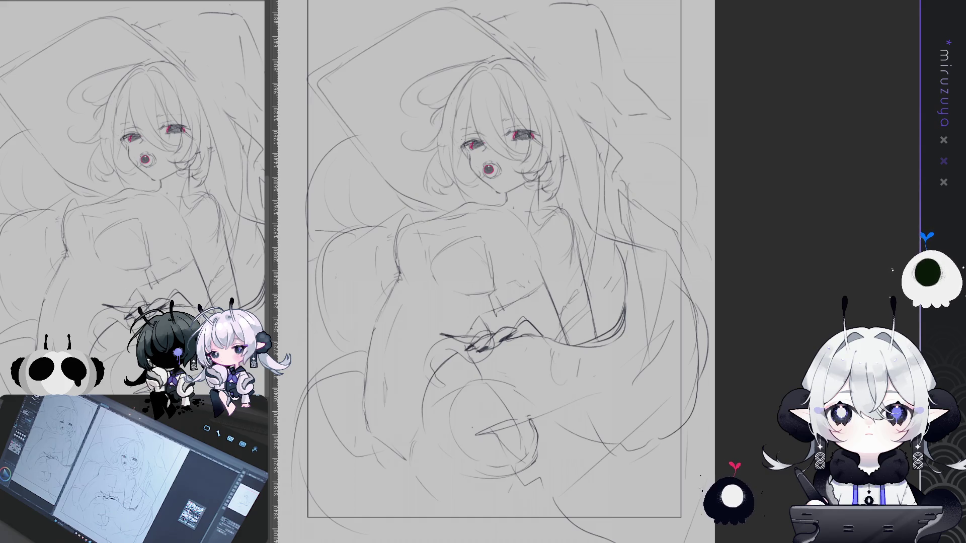
Zoom out slightly, sketch a line across the chest and a hair strand beside the face
{"action": "mouse_move", "coordinate": [735, 370]}
{"action": "left_mouse_down"}
{"action": "mouse_move", "coordinate": [684, 391]}
{"action": "mouse_move", "coordinate": [705, 363]}
{"action": "left_mouse_up"}
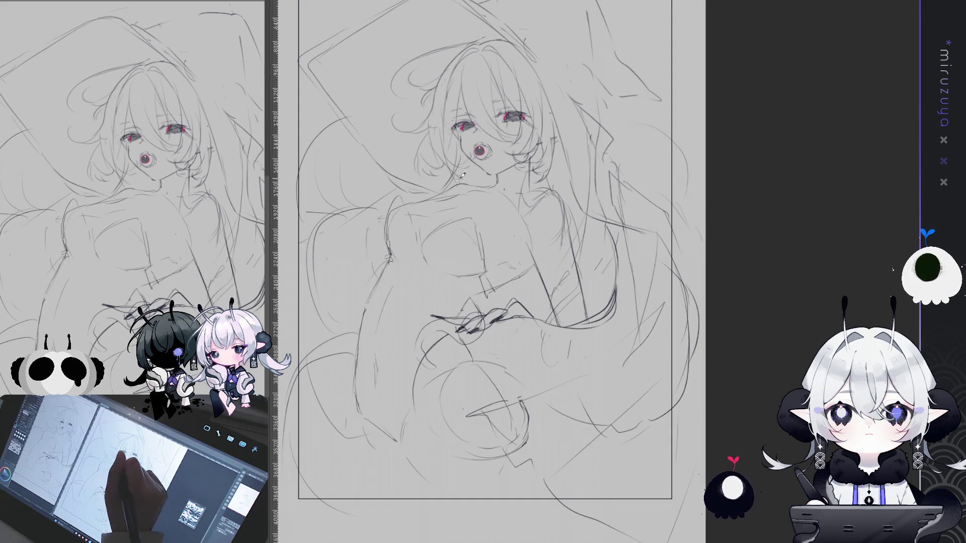
{"action": "left_click_drag", "start_coordinate": [386, 207], "coordinate": [323, 213]}
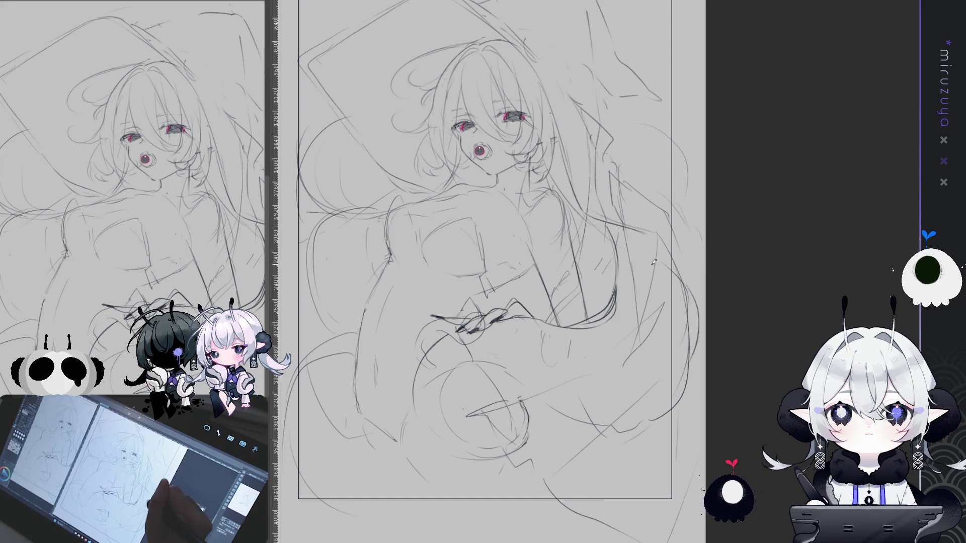
{"action": "mouse_move", "coordinate": [539, 174]}
{"action": "left_mouse_down"}
{"action": "mouse_move", "coordinate": [548, 240]}
{"action": "mouse_move", "coordinate": [594, 297]}
{"action": "left_mouse_up"}
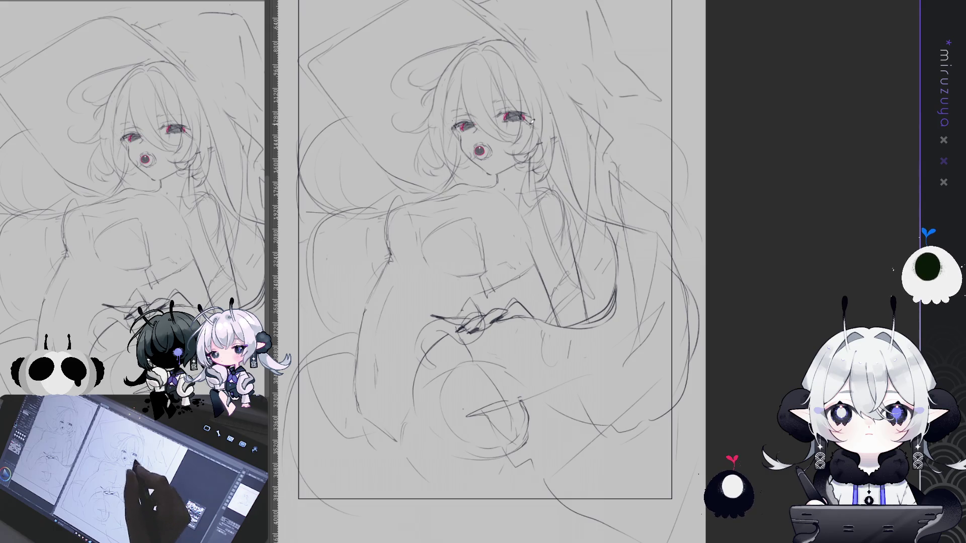
Draw long hair strands on the right side of the head, undoing one misplaced stroke
{"action": "mouse_move", "coordinate": [538, 307]}
{"action": "left_mouse_down"}
{"action": "mouse_move", "coordinate": [534, 177]}
{"action": "mouse_move", "coordinate": [533, 226]}
{"action": "left_mouse_up"}
{"action": "key", "text": "ctrl+z"}
{"action": "left_click_drag", "start_coordinate": [537, 149], "coordinate": [525, 210]}
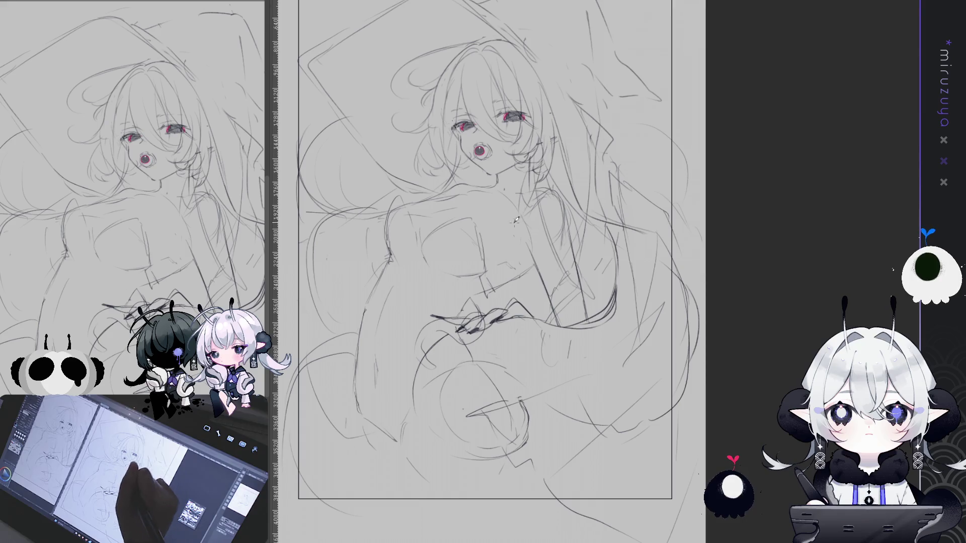
{"action": "mouse_move", "coordinate": [554, 162]}
{"action": "left_mouse_down"}
{"action": "mouse_move", "coordinate": [534, 213]}
{"action": "mouse_move", "coordinate": [483, 213]}
{"action": "left_mouse_up"}
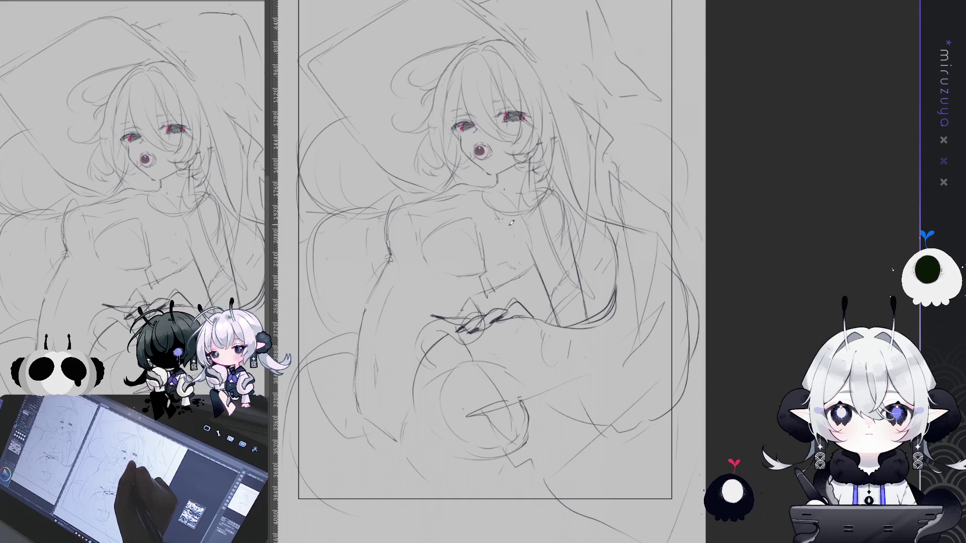
{"action": "left_click_drag", "start_coordinate": [557, 178], "coordinate": [551, 208]}
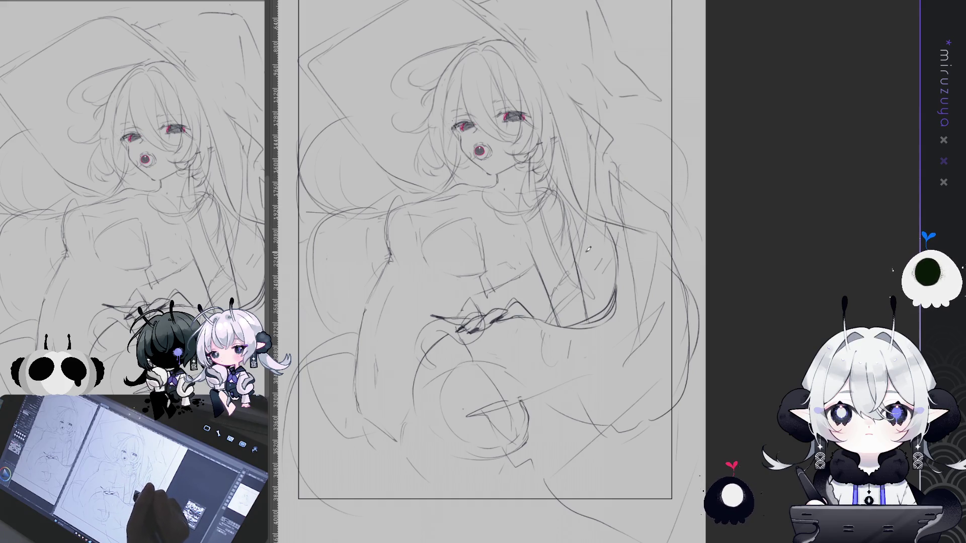
{"action": "left_click_drag", "start_coordinate": [557, 141], "coordinate": [546, 204]}
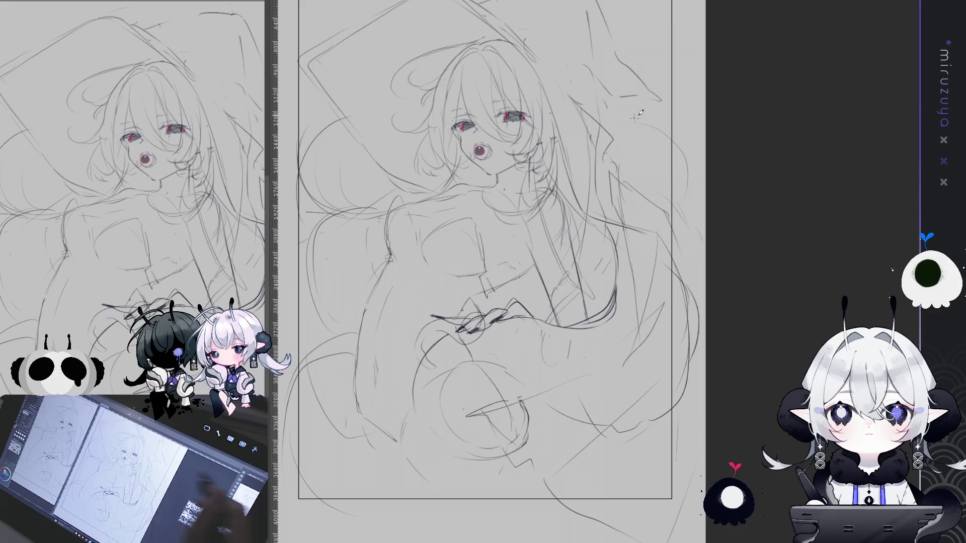
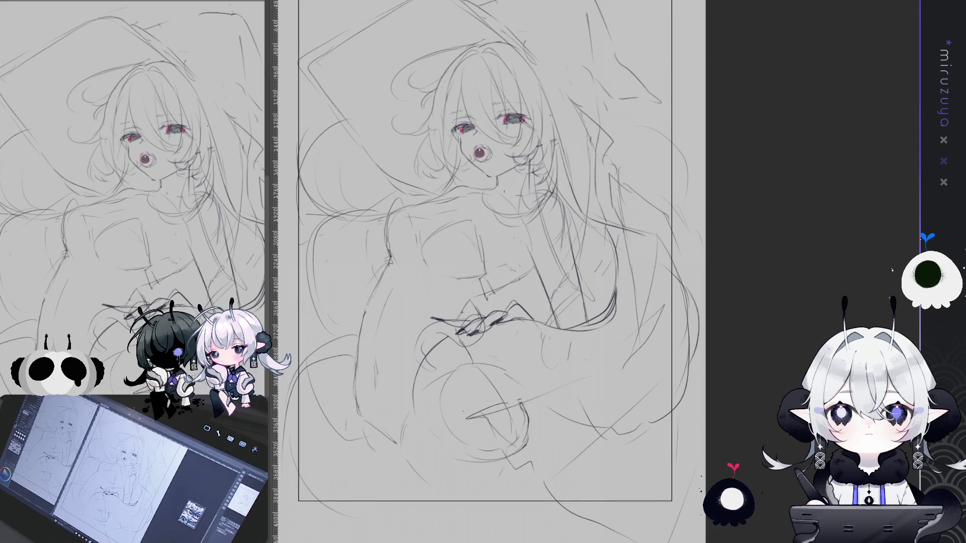
Block in pale skin tone over the face, forehead, cheeks and neck
{"action": "left_click_drag", "start_coordinate": [483, 272], "coordinate": [468, 272]}
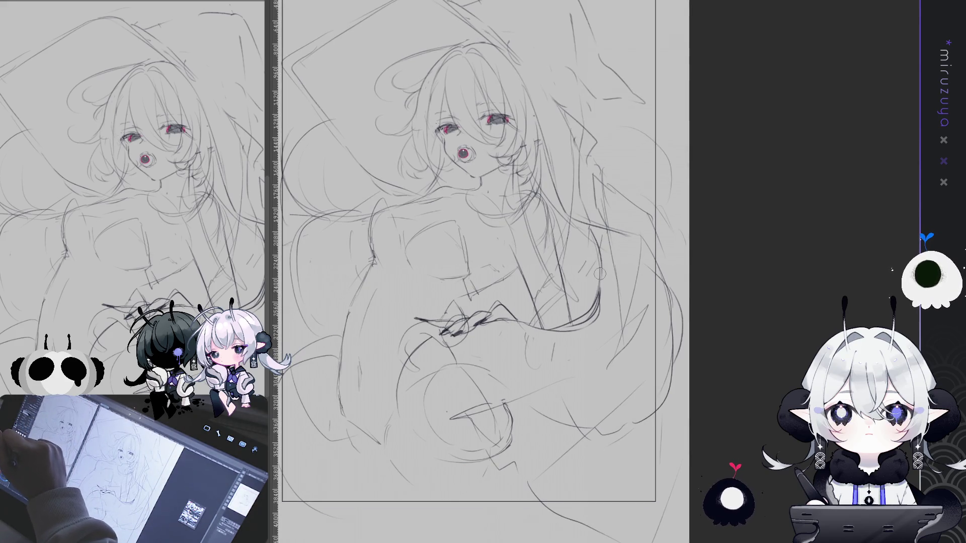
{"action": "left_click_drag", "start_coordinate": [453, 100], "coordinate": [448, 151]}
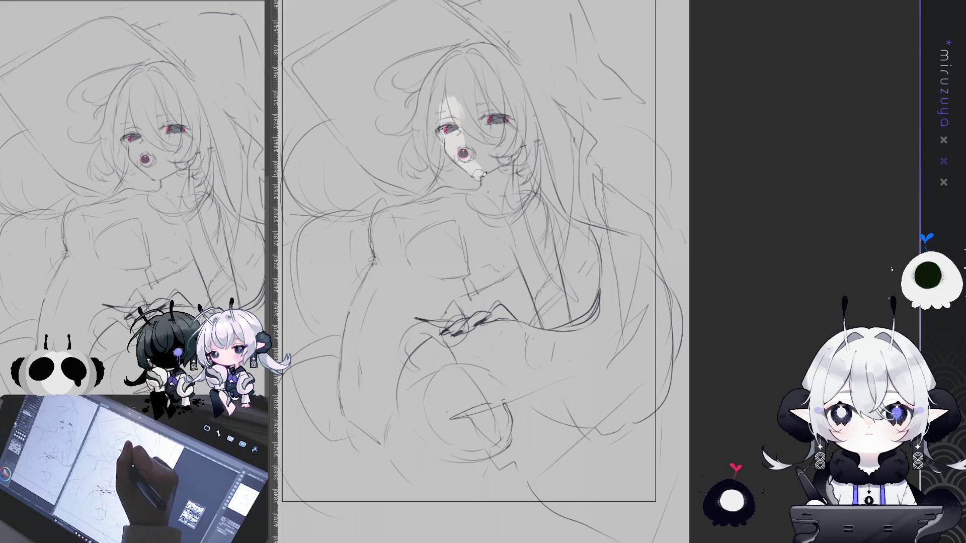
{"action": "mouse_move", "coordinate": [481, 191]}
{"action": "left_mouse_down"}
{"action": "mouse_move", "coordinate": [491, 146]}
{"action": "mouse_move", "coordinate": [506, 186]}
{"action": "left_mouse_up"}
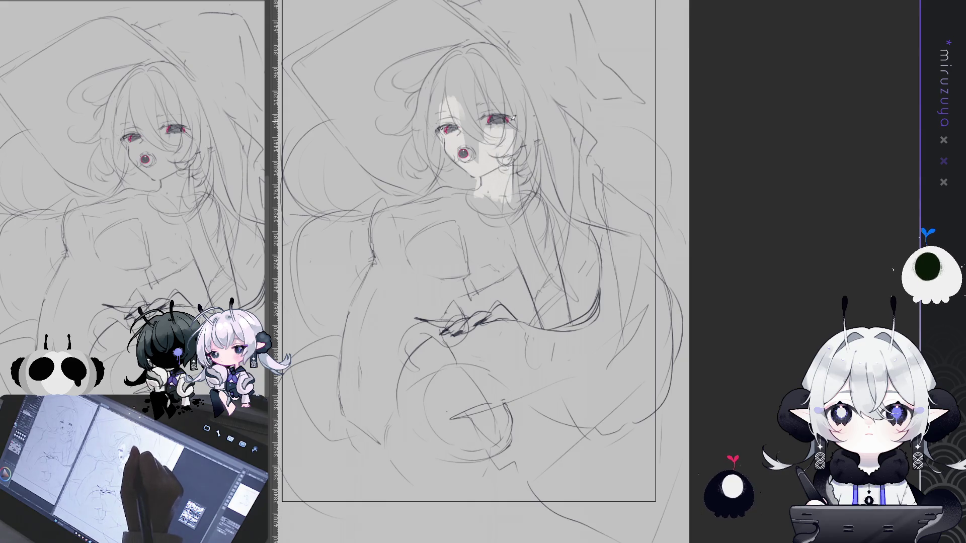
{"action": "mouse_move", "coordinate": [514, 139]}
{"action": "left_mouse_down"}
{"action": "mouse_move", "coordinate": [524, 137]}
{"action": "mouse_move", "coordinate": [473, 121]}
{"action": "mouse_move", "coordinate": [459, 133]}
{"action": "left_mouse_up"}
{"action": "left_click_drag", "start_coordinate": [444, 96], "coordinate": [468, 166]}
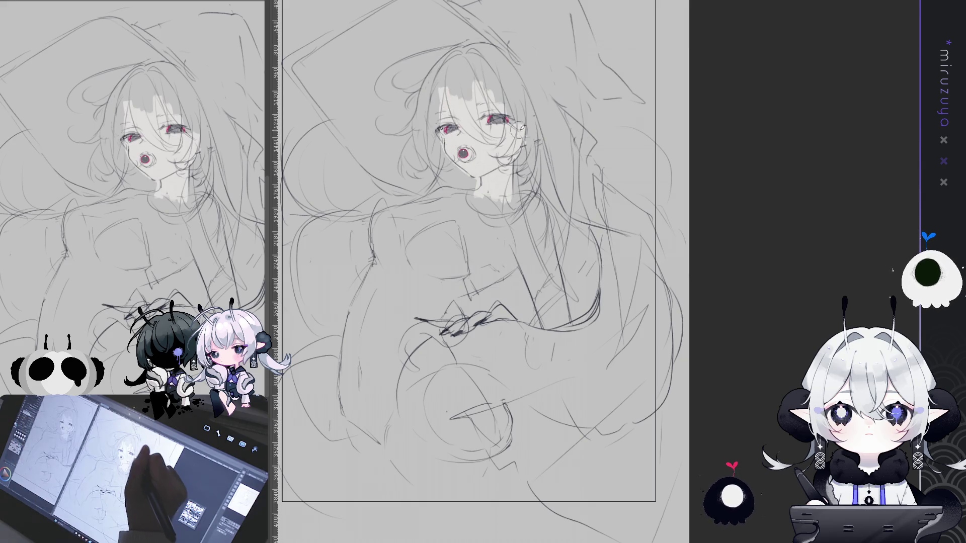
{"action": "left_click_drag", "start_coordinate": [519, 145], "coordinate": [536, 151]}
Paint flat pale skin down the arm and across the chest
{"action": "left_click_drag", "start_coordinate": [524, 199], "coordinate": [554, 276]}
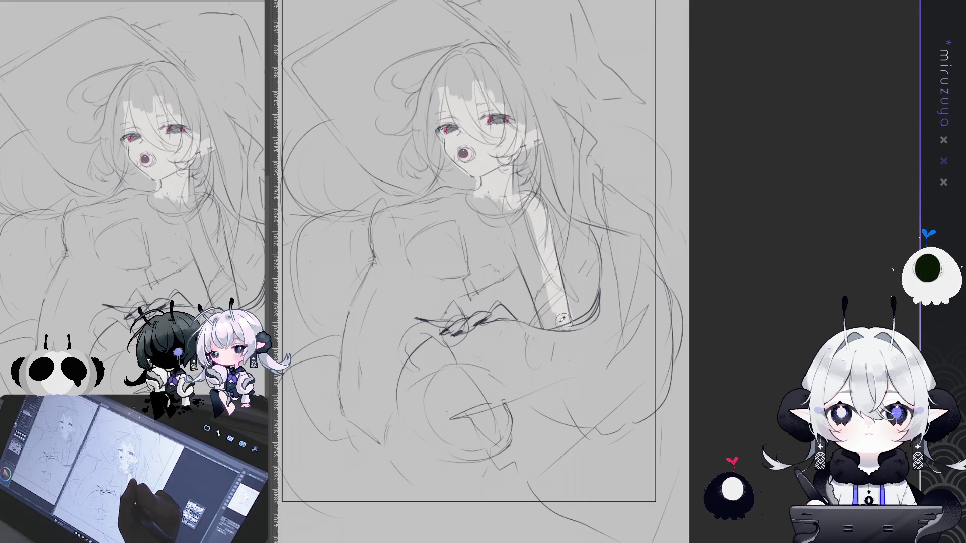
{"action": "left_click_drag", "start_coordinate": [559, 325], "coordinate": [528, 237]}
{"action": "left_click_drag", "start_coordinate": [548, 307], "coordinate": [523, 214]}
{"action": "mouse_move", "coordinate": [525, 276]}
{"action": "left_mouse_down"}
{"action": "mouse_move", "coordinate": [516, 217]}
{"action": "mouse_move", "coordinate": [509, 267]}
{"action": "mouse_move", "coordinate": [473, 283]}
{"action": "left_mouse_up"}
{"action": "left_click_drag", "start_coordinate": [506, 214], "coordinate": [490, 272]}
{"action": "mouse_move", "coordinate": [499, 196]}
{"action": "left_mouse_down"}
{"action": "mouse_move", "coordinate": [486, 259]}
{"action": "mouse_move", "coordinate": [477, 255]}
{"action": "mouse_move", "coordinate": [483, 203]}
{"action": "mouse_move", "coordinate": [400, 232]}
{"action": "mouse_move", "coordinate": [427, 194]}
{"action": "mouse_move", "coordinate": [462, 194]}
{"action": "mouse_move", "coordinate": [429, 217]}
{"action": "left_mouse_up"}
Fill both legs with the pale skin tone
{"action": "left_click_drag", "start_coordinate": [355, 430], "coordinate": [403, 478]}
{"action": "mouse_move", "coordinate": [456, 369]}
{"action": "left_mouse_down"}
{"action": "mouse_move", "coordinate": [481, 428]}
{"action": "mouse_move", "coordinate": [485, 505]}
{"action": "mouse_move", "coordinate": [468, 408]}
{"action": "mouse_move", "coordinate": [402, 388]}
{"action": "mouse_move", "coordinate": [390, 478]}
{"action": "left_mouse_up"}
{"action": "mouse_move", "coordinate": [425, 508]}
{"action": "left_mouse_down"}
{"action": "mouse_move", "coordinate": [412, 403]}
{"action": "mouse_move", "coordinate": [433, 508]}
{"action": "mouse_move", "coordinate": [433, 411]}
{"action": "mouse_move", "coordinate": [453, 478]}
{"action": "mouse_move", "coordinate": [457, 445]}
{"action": "mouse_move", "coordinate": [465, 458]}
{"action": "mouse_move", "coordinate": [410, 476]}
{"action": "mouse_move", "coordinate": [372, 452]}
{"action": "mouse_move", "coordinate": [423, 508]}
{"action": "mouse_move", "coordinate": [410, 493]}
{"action": "left_mouse_up"}
{"action": "left_click_drag", "start_coordinate": [387, 445], "coordinate": [373, 459]}
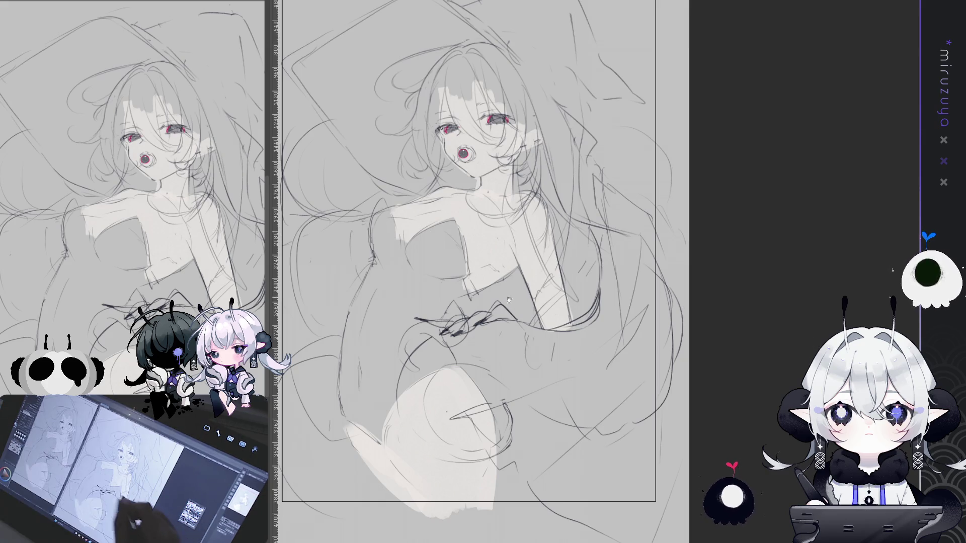
Sketch a ring choker at the neck and add tan shading under the chest and on the lower-left leg
{"action": "left_click_drag", "start_coordinate": [520, 295], "coordinate": [497, 321]}
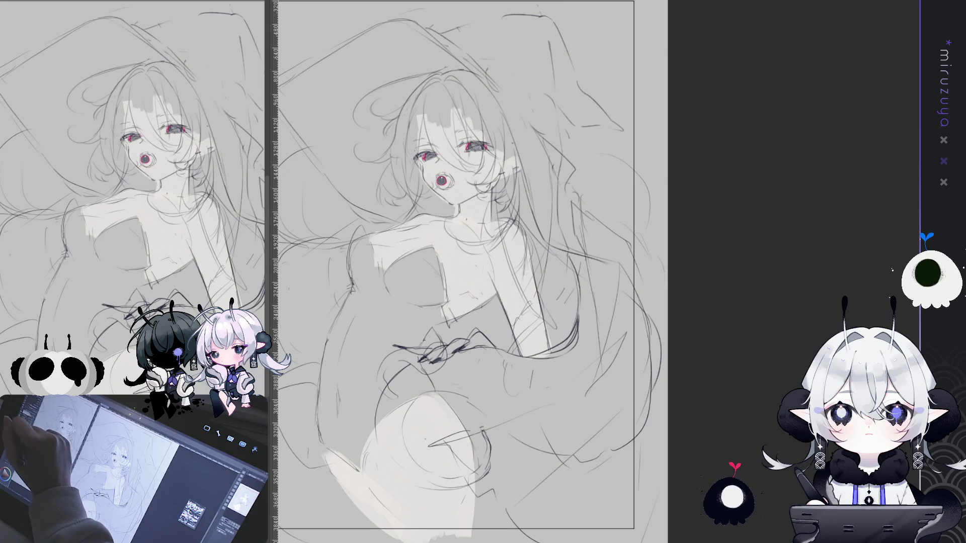
{"action": "mouse_move", "coordinate": [486, 197]}
{"action": "left_mouse_down"}
{"action": "mouse_move", "coordinate": [460, 206]}
{"action": "mouse_move", "coordinate": [473, 216]}
{"action": "mouse_move", "coordinate": [463, 224]}
{"action": "mouse_move", "coordinate": [487, 221]}
{"action": "left_mouse_up"}
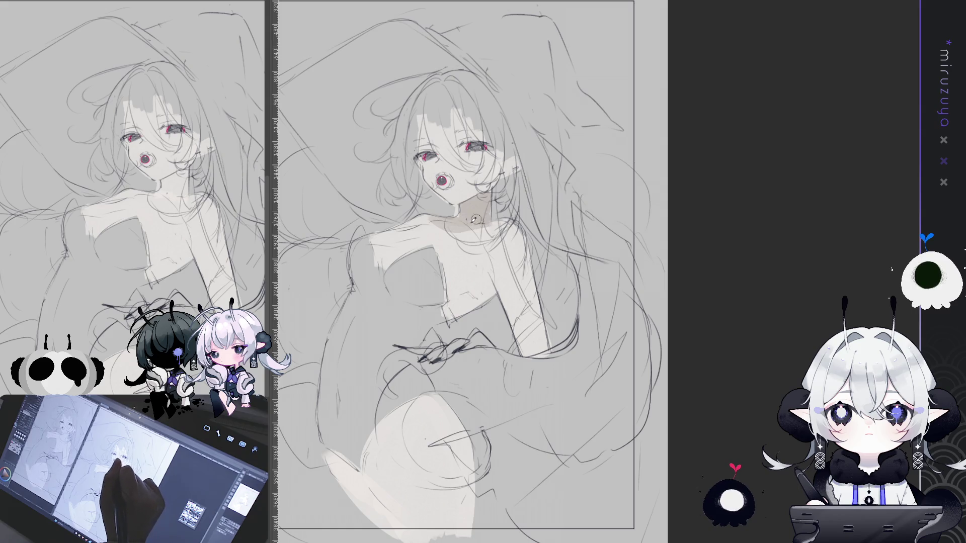
{"action": "mouse_move", "coordinate": [484, 281]}
{"action": "left_mouse_down"}
{"action": "mouse_move", "coordinate": [462, 298]}
{"action": "mouse_move", "coordinate": [488, 289]}
{"action": "left_mouse_up"}
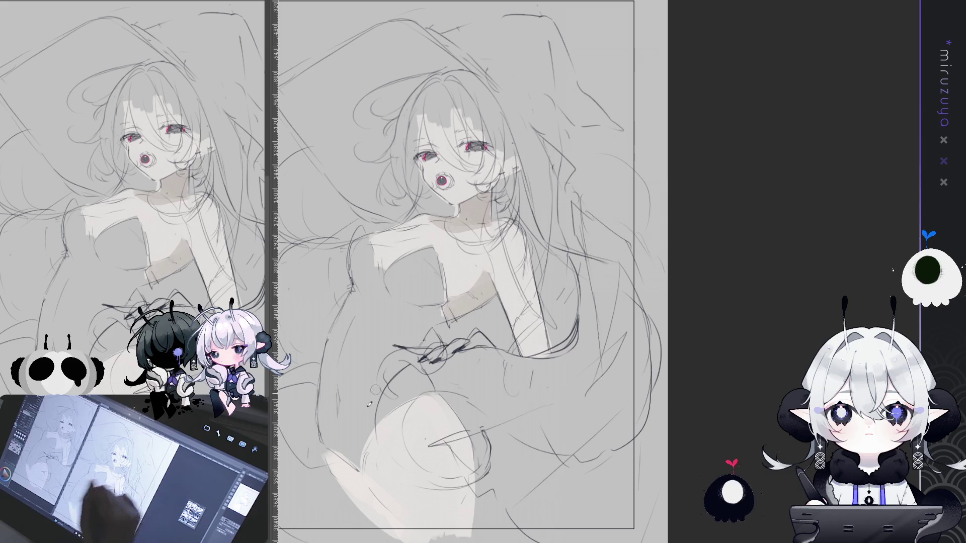
{"action": "left_click_drag", "start_coordinate": [327, 452], "coordinate": [382, 511]}
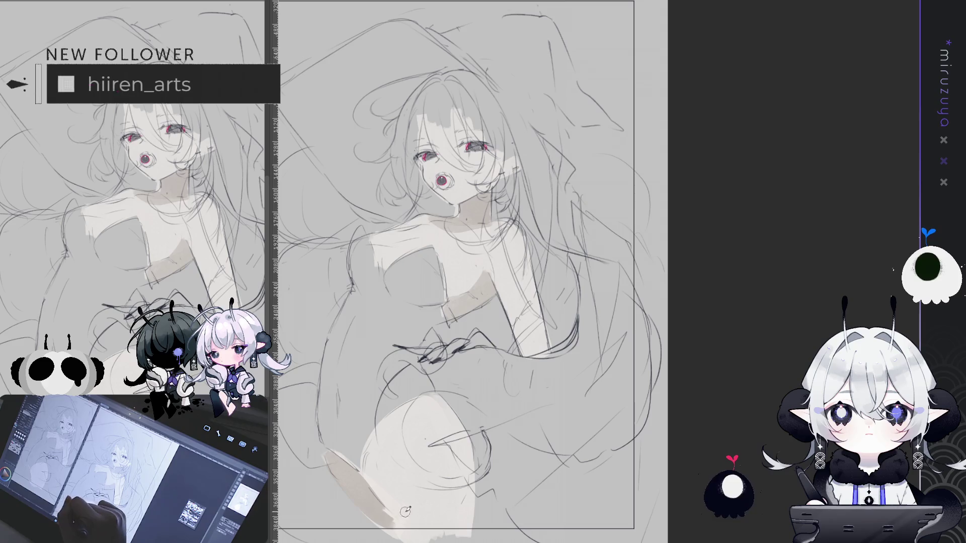
{"action": "scroll", "coordinate": [503, 272], "scroll_direction": "up", "scroll_amount": 1}
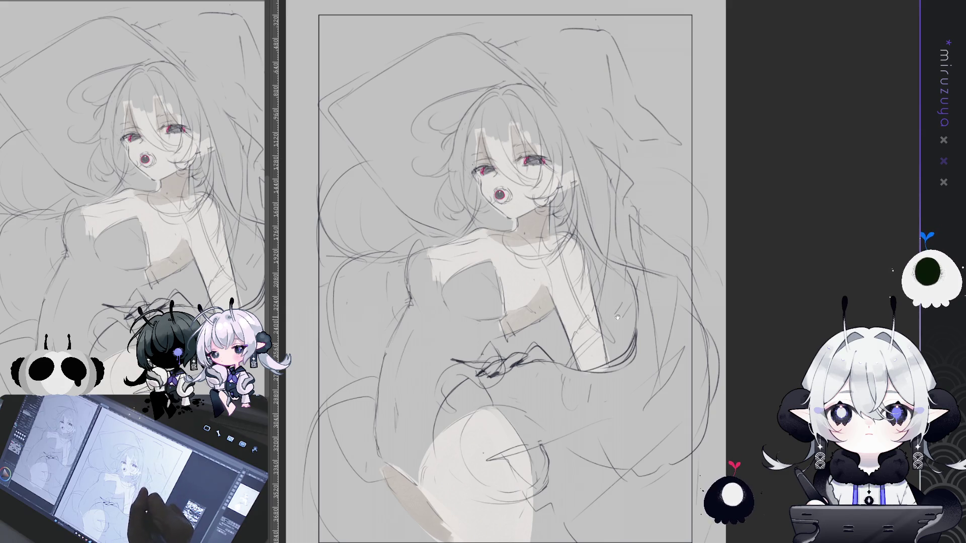
{"action": "left_click_drag", "start_coordinate": [619, 321], "coordinate": [607, 274]}
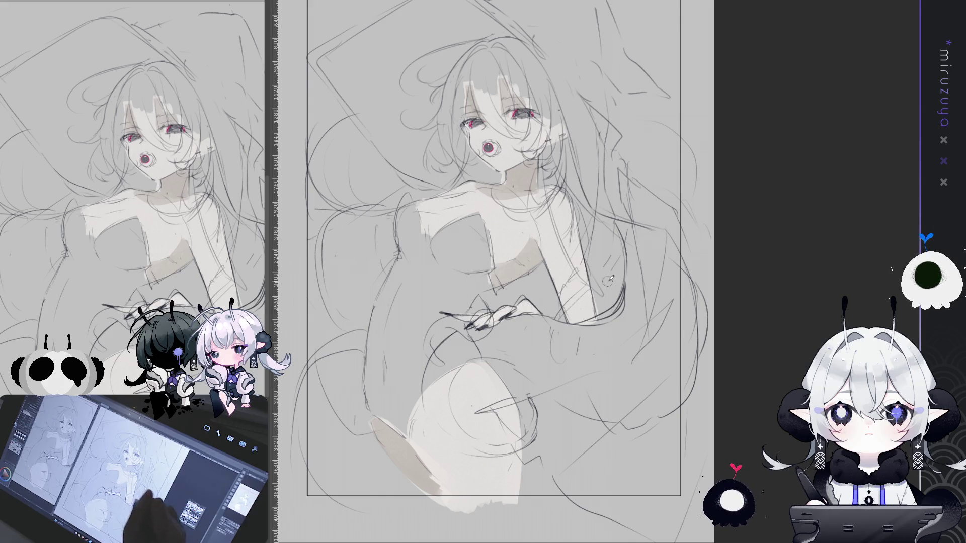
{"action": "left_click_drag", "start_coordinate": [660, 268], "coordinate": [634, 283]}
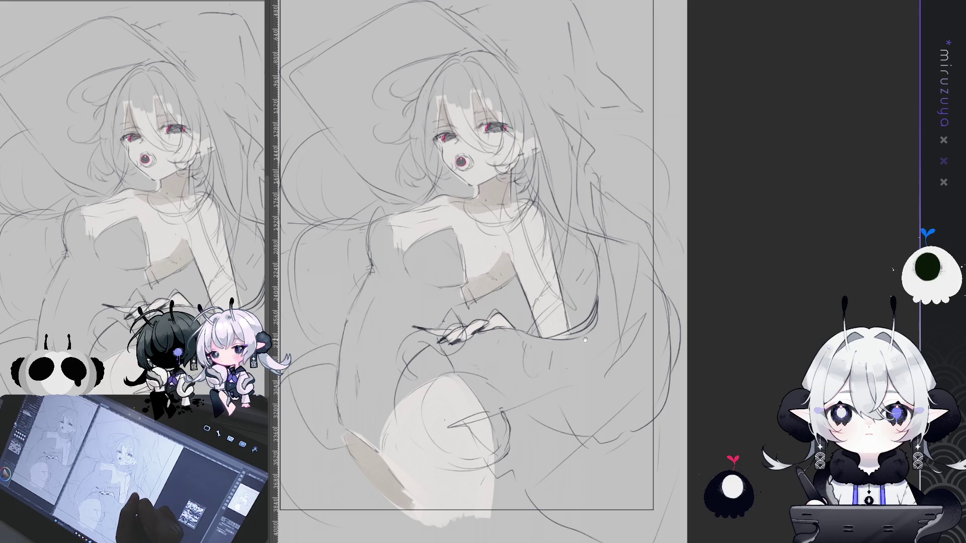
{"action": "left_click_drag", "start_coordinate": [590, 320], "coordinate": [622, 304]}
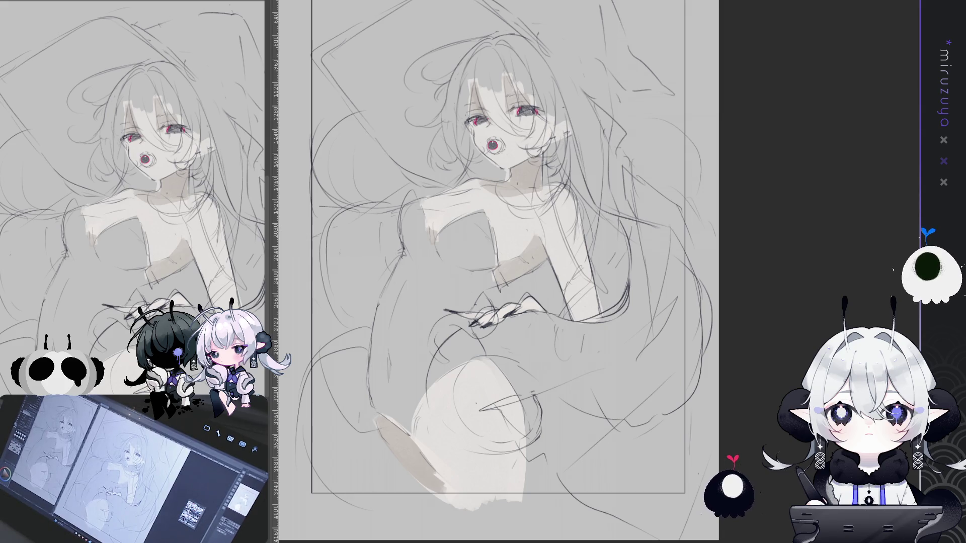
{"action": "left_click_drag", "start_coordinate": [613, 336], "coordinate": [594, 375]}
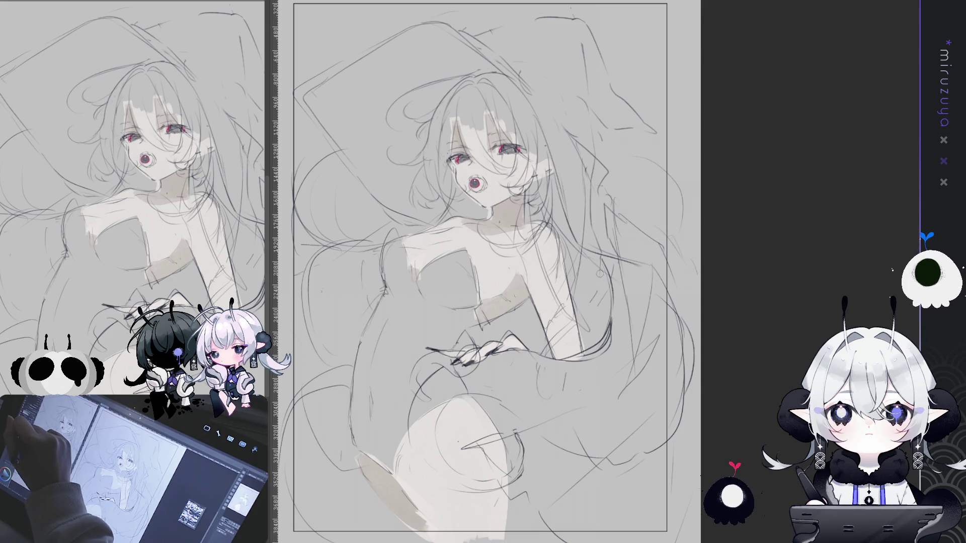
Paint dark strands in the bangs, the top of the head and the hair's left edge
{"action": "left_click_drag", "start_coordinate": [478, 109], "coordinate": [458, 159]}
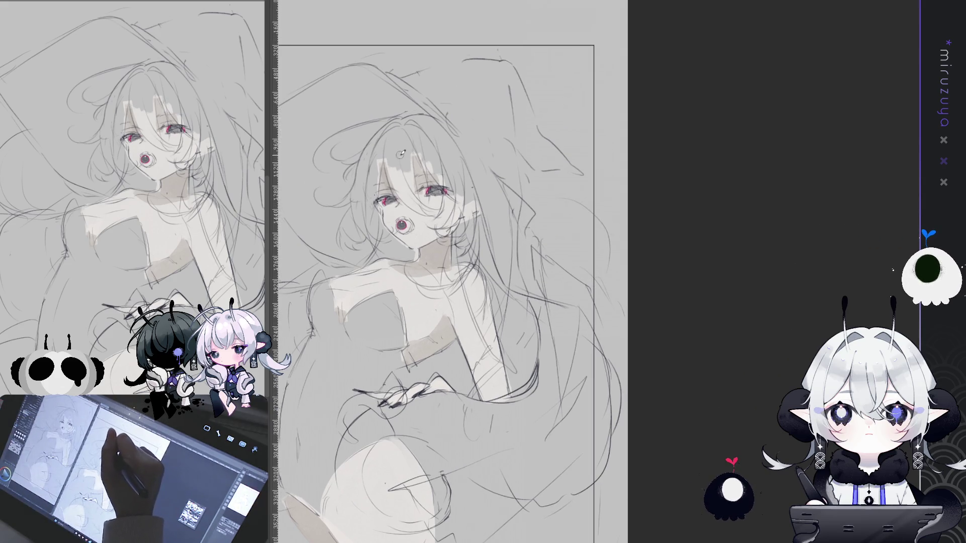
{"action": "left_click_drag", "start_coordinate": [388, 147], "coordinate": [410, 203]}
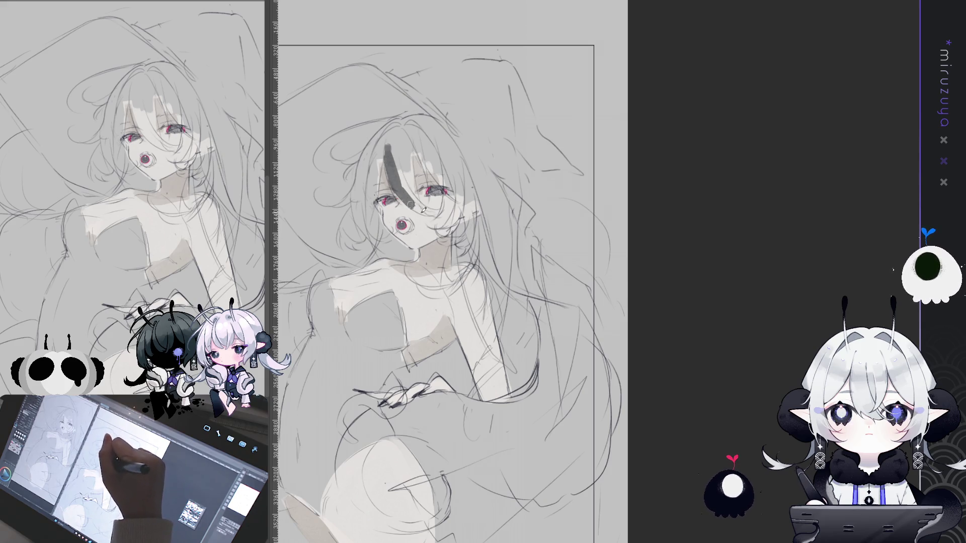
{"action": "left_click_drag", "start_coordinate": [405, 154], "coordinate": [410, 187]}
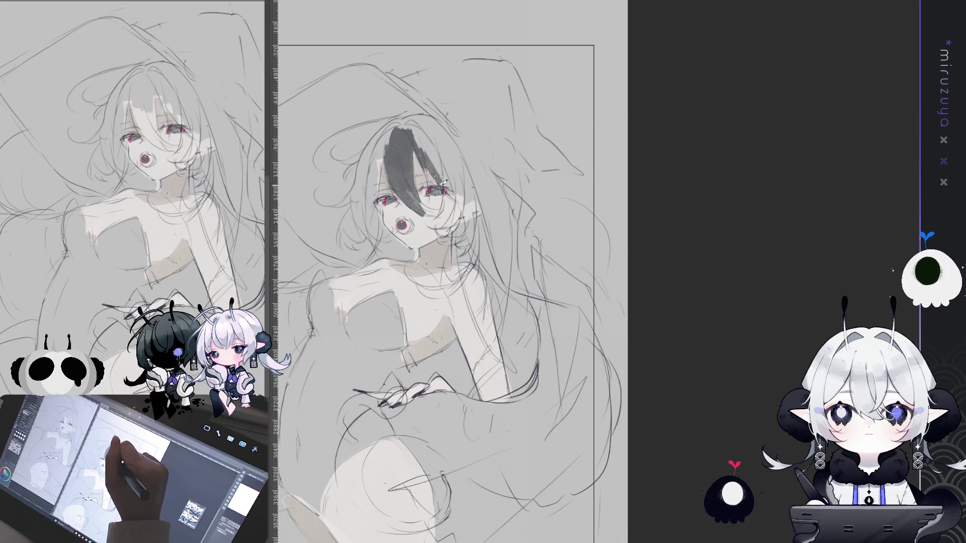
{"action": "left_click_drag", "start_coordinate": [436, 174], "coordinate": [434, 137]}
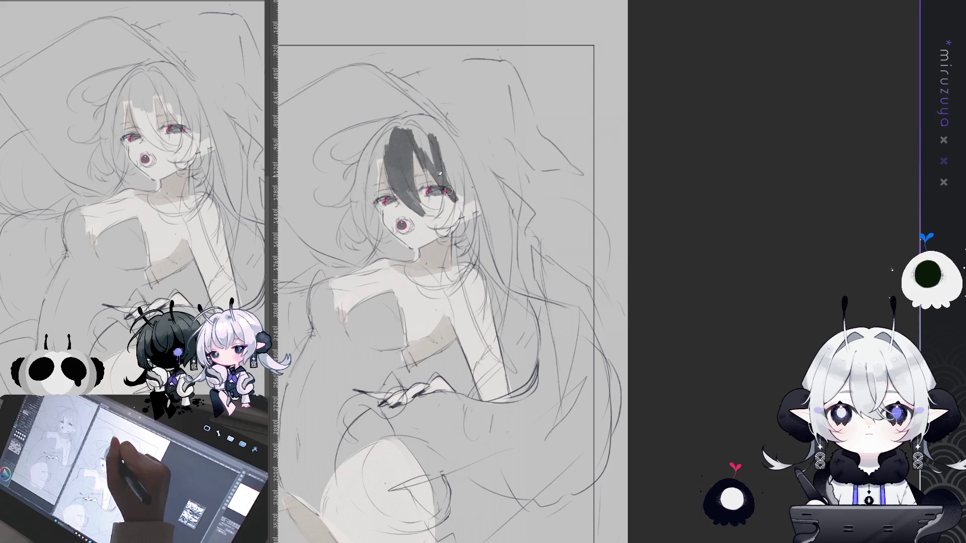
{"action": "mouse_move", "coordinate": [439, 166]}
{"action": "left_mouse_down"}
{"action": "mouse_move", "coordinate": [415, 126]}
{"action": "mouse_move", "coordinate": [360, 173]}
{"action": "mouse_move", "coordinate": [361, 215]}
{"action": "left_mouse_up"}
{"action": "mouse_move", "coordinate": [372, 169]}
{"action": "left_mouse_down"}
{"action": "mouse_move", "coordinate": [364, 227]}
{"action": "mouse_move", "coordinate": [373, 191]}
{"action": "left_mouse_up"}
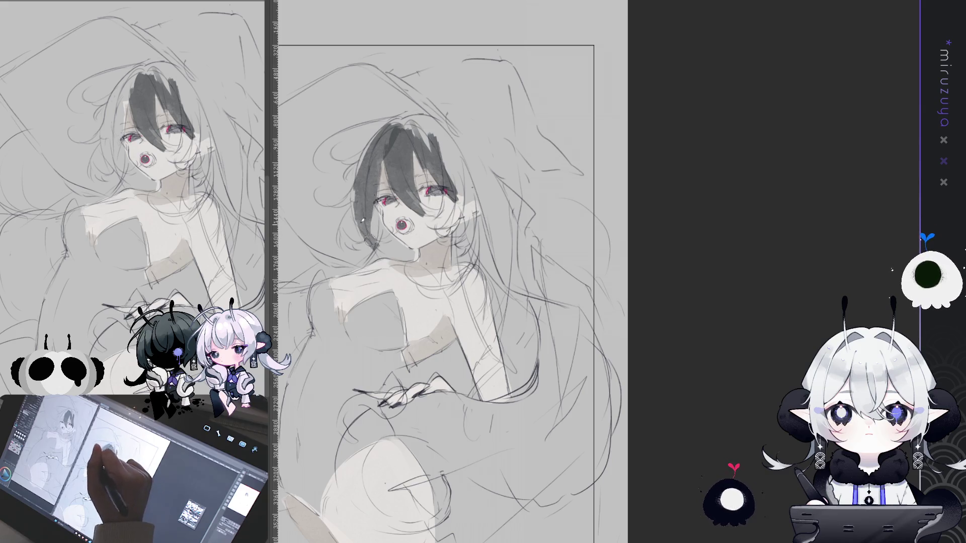
{"action": "left_click_drag", "start_coordinate": [345, 236], "coordinate": [344, 202]}
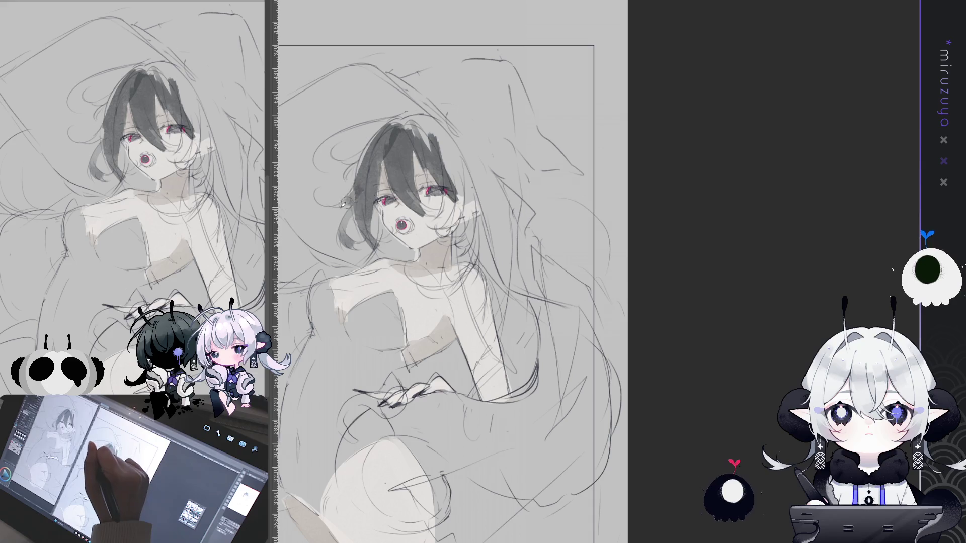
{"action": "left_click_drag", "start_coordinate": [395, 128], "coordinate": [422, 124]}
Paint the long dark hair from beside the ear down the right side
{"action": "left_click_drag", "start_coordinate": [460, 169], "coordinate": [457, 216]}
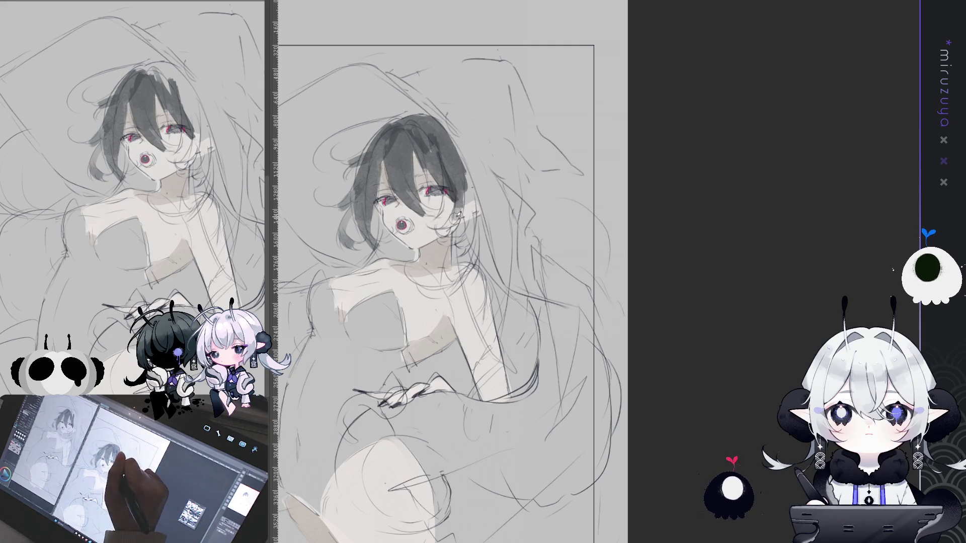
{"action": "mouse_move", "coordinate": [468, 171]}
{"action": "left_mouse_down"}
{"action": "mouse_move", "coordinate": [459, 243]}
{"action": "mouse_move", "coordinate": [446, 240]}
{"action": "mouse_move", "coordinate": [453, 257]}
{"action": "left_mouse_up"}
{"action": "mouse_move", "coordinate": [473, 226]}
{"action": "left_mouse_down"}
{"action": "mouse_move", "coordinate": [466, 264]}
{"action": "mouse_move", "coordinate": [469, 257]}
{"action": "left_mouse_up"}
{"action": "left_click_drag", "start_coordinate": [485, 192], "coordinate": [479, 243]}
{"action": "left_click_drag", "start_coordinate": [464, 171], "coordinate": [491, 289]}
{"action": "mouse_move", "coordinate": [480, 256]}
{"action": "left_mouse_down"}
{"action": "mouse_move", "coordinate": [511, 317]}
{"action": "mouse_move", "coordinate": [505, 329]}
{"action": "left_mouse_up"}
{"action": "left_click_drag", "start_coordinate": [484, 257], "coordinate": [528, 358]}
{"action": "mouse_move", "coordinate": [502, 299]}
{"action": "left_mouse_down"}
{"action": "mouse_move", "coordinate": [533, 367]}
{"action": "mouse_move", "coordinate": [512, 372]}
{"action": "left_mouse_up"}
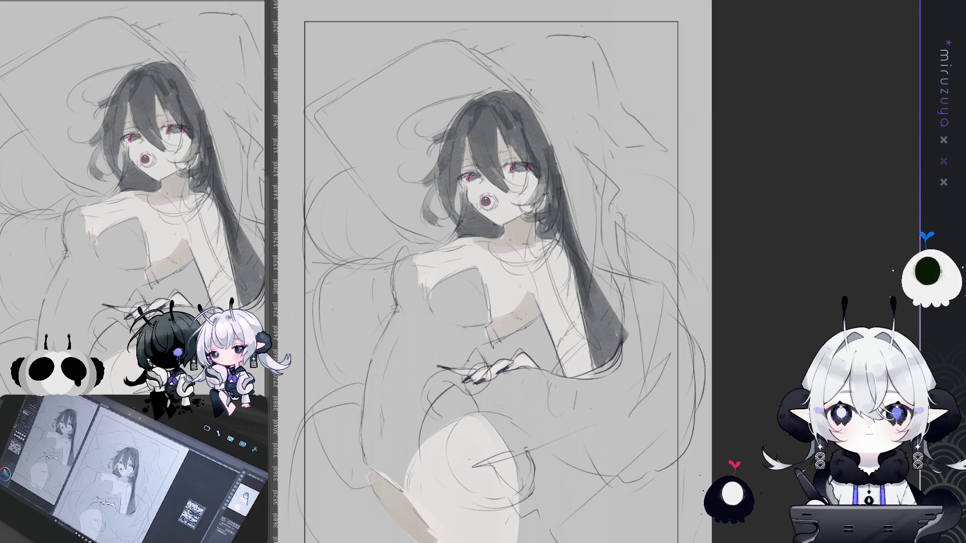
Add curved dark hair strands on the left
{"action": "left_click_drag", "start_coordinate": [453, 252], "coordinate": [523, 224]}
{"action": "mouse_move", "coordinate": [373, 176]}
{"action": "left_mouse_down"}
{"action": "mouse_move", "coordinate": [475, 240]}
{"action": "mouse_move", "coordinate": [385, 222]}
{"action": "mouse_move", "coordinate": [433, 244]}
{"action": "left_mouse_up"}
{"action": "mouse_move", "coordinate": [692, 265]}
{"action": "left_mouse_down"}
{"action": "mouse_move", "coordinate": [640, 242]}
{"action": "mouse_move", "coordinate": [682, 195]}
{"action": "left_mouse_up"}
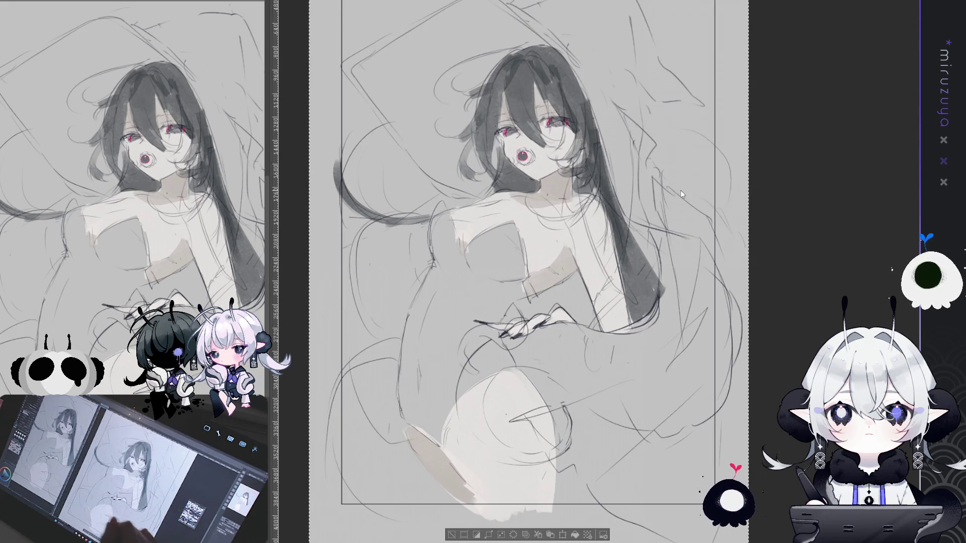
Fill dark tone beside the shoulder, along the figure's left side and between body and arm
{"action": "key", "text": "ctrl+z"}
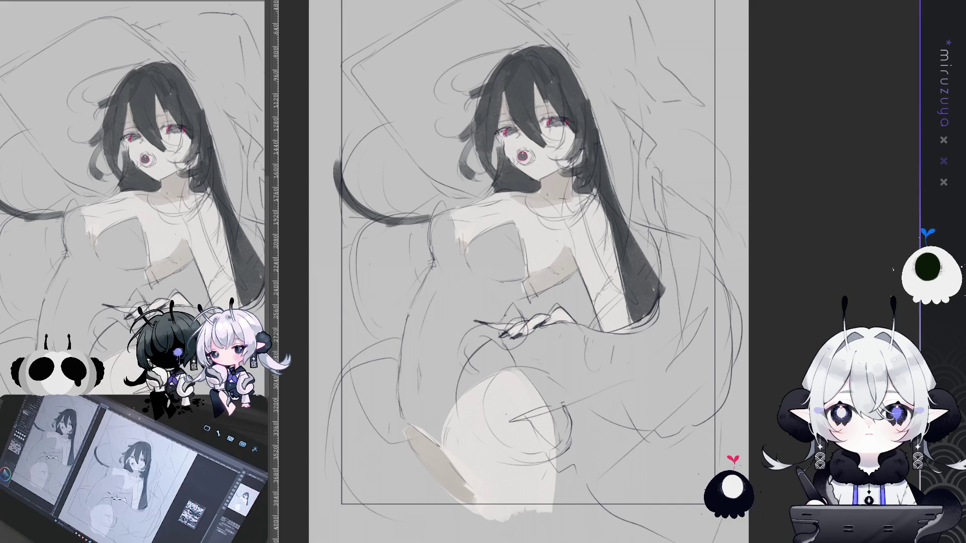
{"action": "left_click_drag", "start_coordinate": [587, 262], "coordinate": [579, 245]}
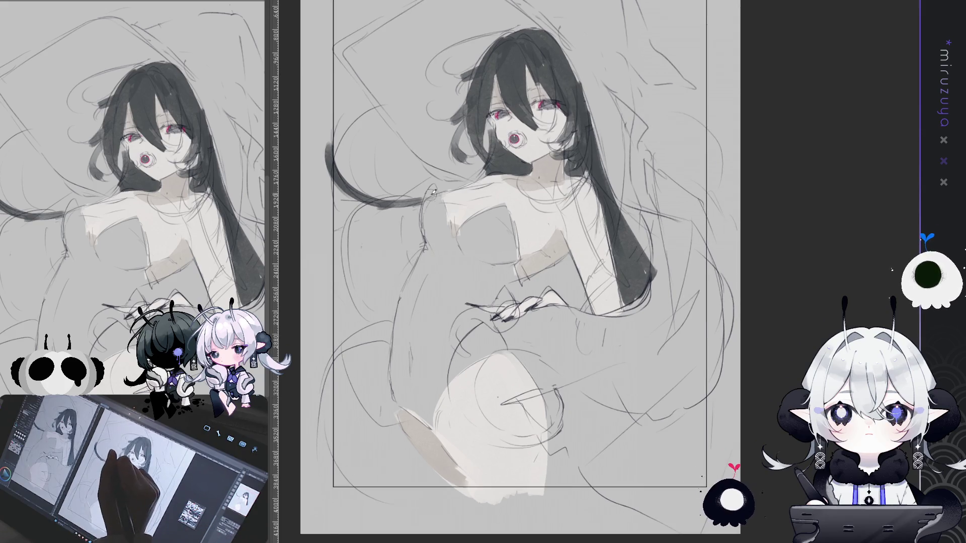
{"action": "mouse_move", "coordinate": [434, 194]}
{"action": "left_mouse_down"}
{"action": "mouse_move", "coordinate": [432, 257]}
{"action": "mouse_move", "coordinate": [438, 219]}
{"action": "mouse_move", "coordinate": [430, 232]}
{"action": "mouse_move", "coordinate": [450, 270]}
{"action": "mouse_move", "coordinate": [460, 239]}
{"action": "mouse_move", "coordinate": [491, 211]}
{"action": "mouse_move", "coordinate": [519, 280]}
{"action": "mouse_move", "coordinate": [491, 301]}
{"action": "mouse_move", "coordinate": [486, 319]}
{"action": "mouse_move", "coordinate": [501, 343]}
{"action": "mouse_move", "coordinate": [422, 416]}
{"action": "mouse_move", "coordinate": [395, 352]}
{"action": "mouse_move", "coordinate": [431, 236]}
{"action": "mouse_move", "coordinate": [445, 297]}
{"action": "left_mouse_up"}
{"action": "mouse_move", "coordinate": [442, 255]}
{"action": "left_mouse_down"}
{"action": "mouse_move", "coordinate": [426, 363]}
{"action": "mouse_move", "coordinate": [418, 343]}
{"action": "mouse_move", "coordinate": [405, 353]}
{"action": "mouse_move", "coordinate": [405, 394]}
{"action": "mouse_move", "coordinate": [427, 393]}
{"action": "mouse_move", "coordinate": [426, 312]}
{"action": "mouse_move", "coordinate": [442, 378]}
{"action": "mouse_move", "coordinate": [446, 363]}
{"action": "mouse_move", "coordinate": [483, 347]}
{"action": "mouse_move", "coordinate": [455, 302]}
{"action": "mouse_move", "coordinate": [456, 352]}
{"action": "mouse_move", "coordinate": [461, 257]}
{"action": "left_mouse_up"}
{"action": "mouse_move", "coordinate": [496, 218]}
{"action": "left_mouse_down"}
{"action": "mouse_move", "coordinate": [500, 255]}
{"action": "mouse_move", "coordinate": [465, 297]}
{"action": "mouse_move", "coordinate": [483, 226]}
{"action": "mouse_move", "coordinate": [489, 233]}
{"action": "left_mouse_up"}
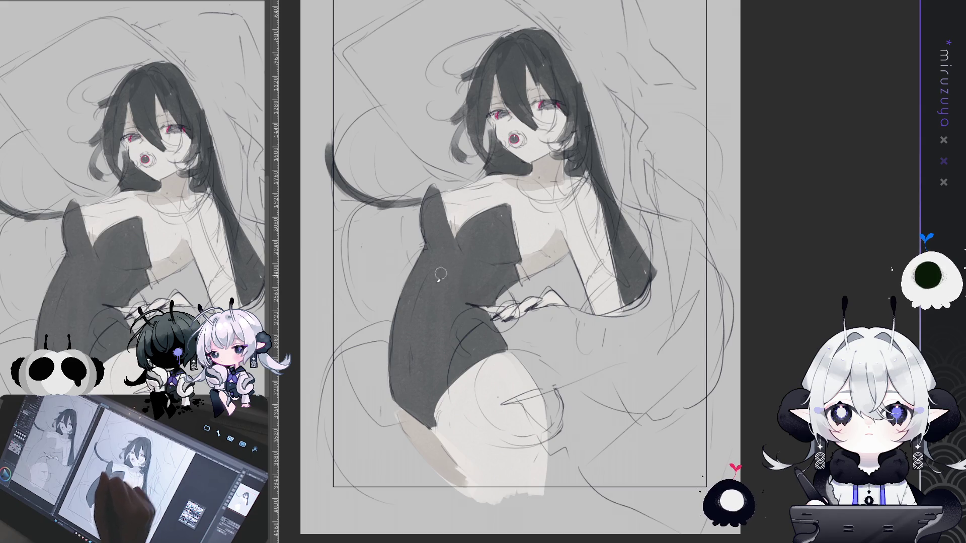
Shade the bodysuit's left side and chest darker, with a small stroke near the hand
{"action": "mouse_move", "coordinate": [415, 311]}
{"action": "left_mouse_down"}
{"action": "mouse_move", "coordinate": [417, 367]}
{"action": "mouse_move", "coordinate": [405, 400]}
{"action": "left_mouse_up"}
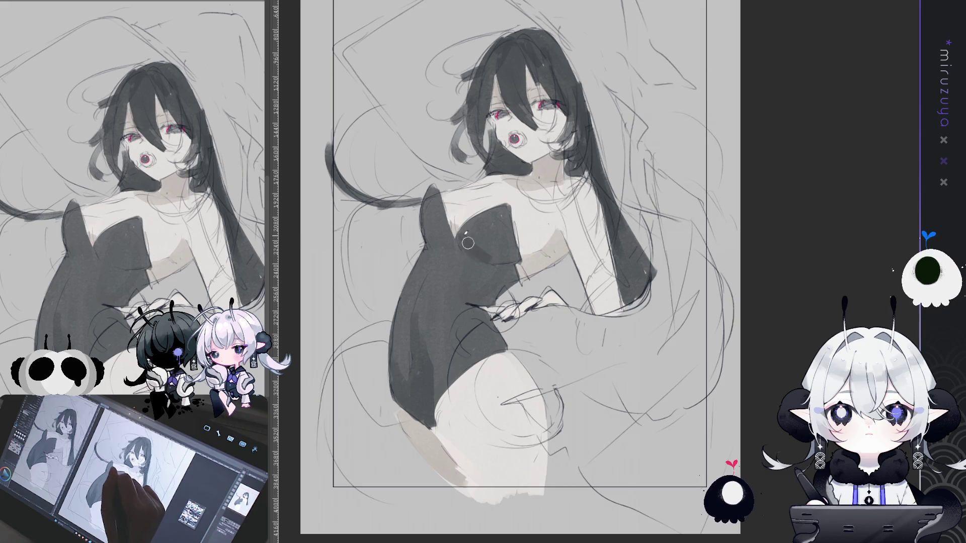
{"action": "mouse_move", "coordinate": [470, 246]}
{"action": "left_mouse_down"}
{"action": "mouse_move", "coordinate": [508, 261]}
{"action": "mouse_move", "coordinate": [450, 242]}
{"action": "mouse_move", "coordinate": [502, 255]}
{"action": "left_mouse_up"}
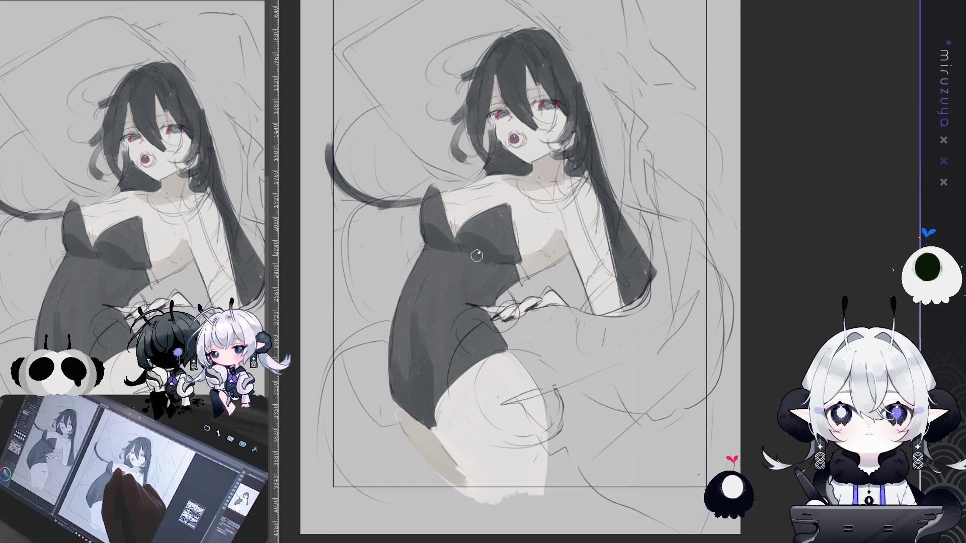
{"action": "left_click_drag", "start_coordinate": [461, 257], "coordinate": [496, 260]}
{"action": "left_click_drag", "start_coordinate": [486, 318], "coordinate": [478, 312]}
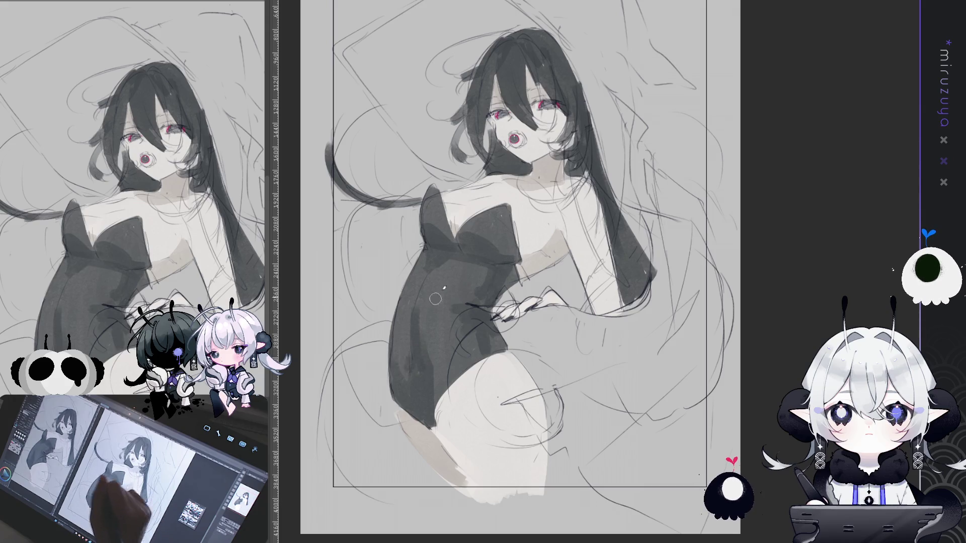
{"action": "left_click_drag", "start_coordinate": [684, 276], "coordinate": [707, 319]}
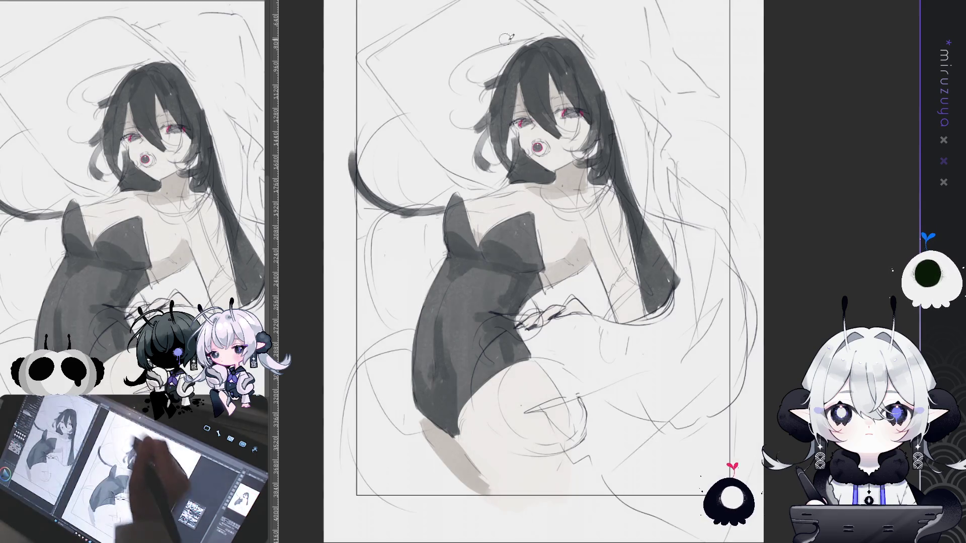
Sketch extra lines on the right side and a curved line on the left
{"action": "left_click_drag", "start_coordinate": [473, 38], "coordinate": [419, 86]}
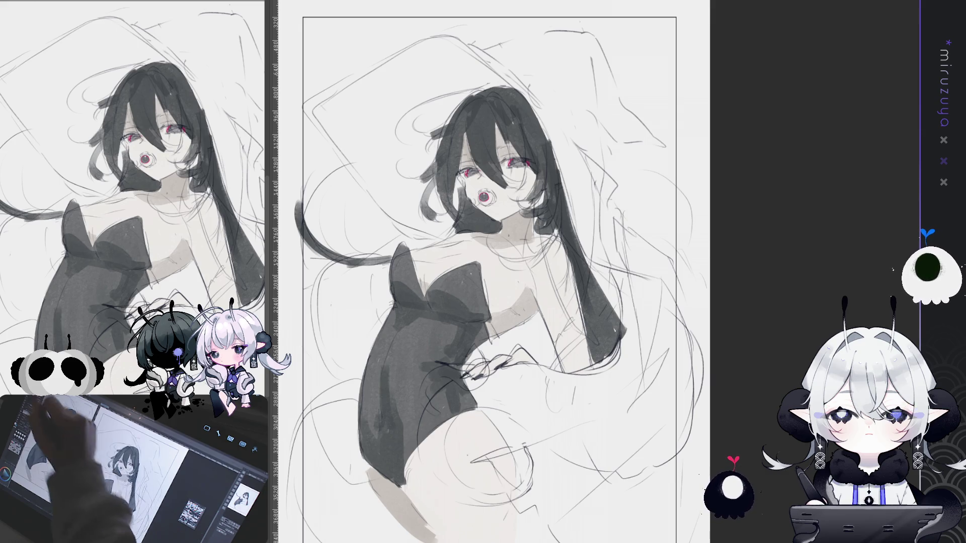
{"action": "left_click_drag", "start_coordinate": [675, 333], "coordinate": [610, 399]}
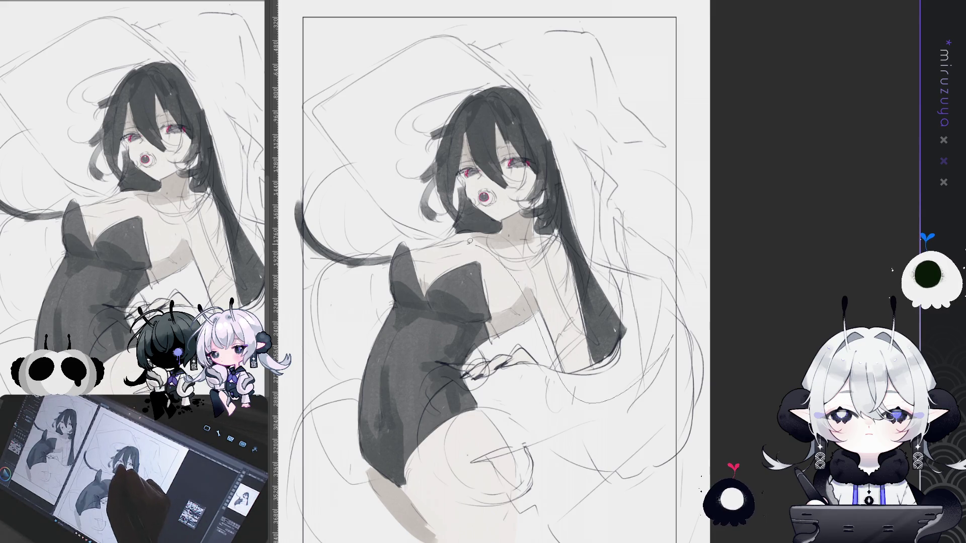
{"action": "left_click_drag", "start_coordinate": [283, 222], "coordinate": [380, 285]}
Lasso the hair area and try purplish and light grey hair, undoing both
{"action": "mouse_move", "coordinate": [285, 160]}
{"action": "left_mouse_down"}
{"action": "mouse_move", "coordinate": [665, 226]}
{"action": "mouse_move", "coordinate": [392, 244]}
{"action": "left_mouse_up"}
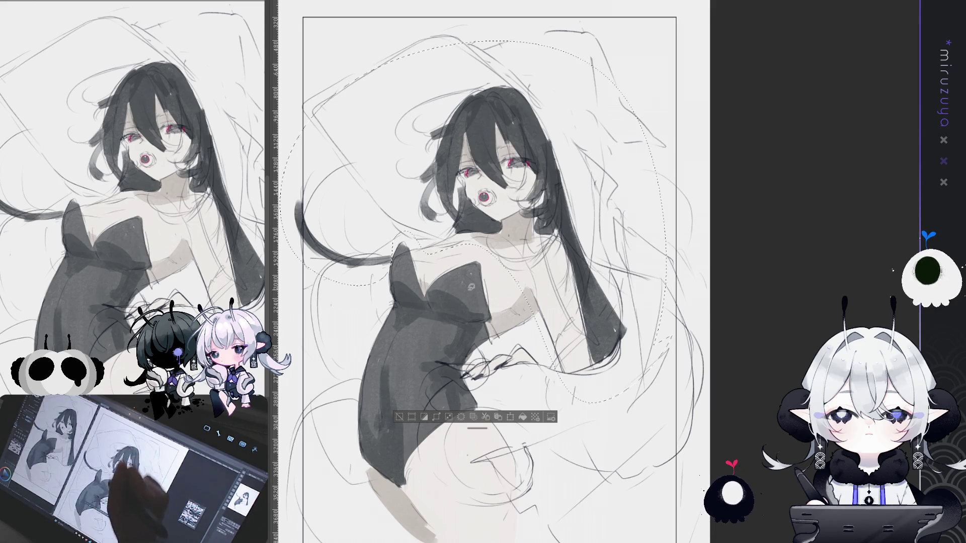
{"action": "left_click", "coordinate": [523, 417]}
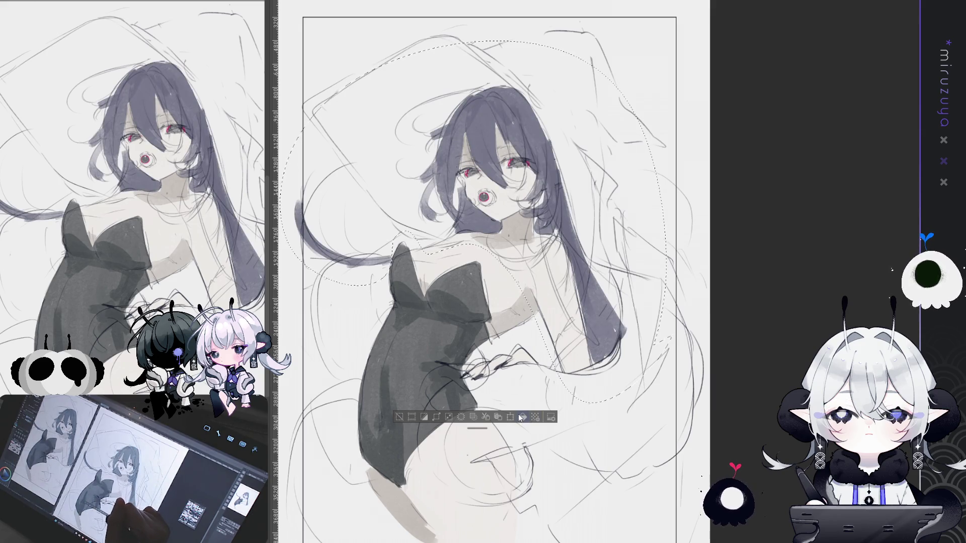
{"action": "key", "text": "ctrl+z"}
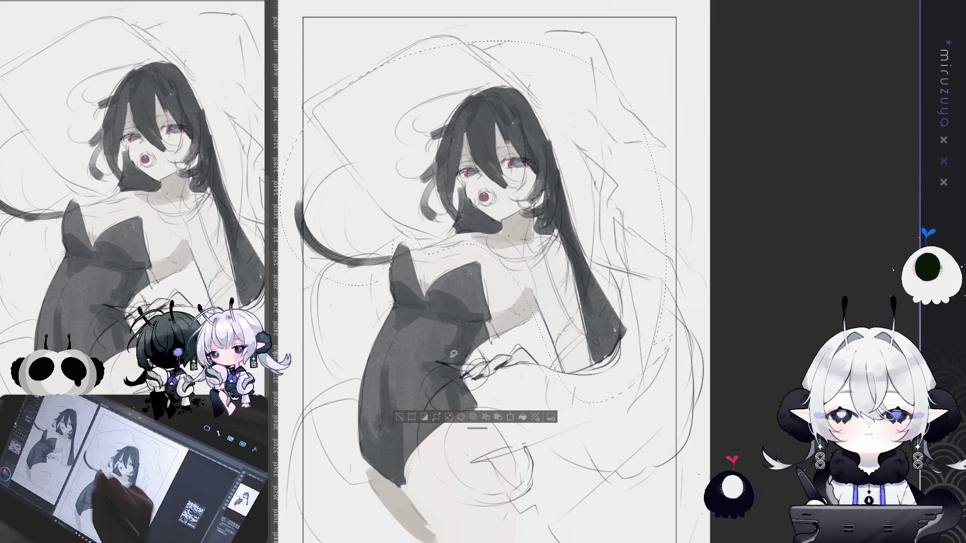
{"action": "left_click", "coordinate": [523, 417]}
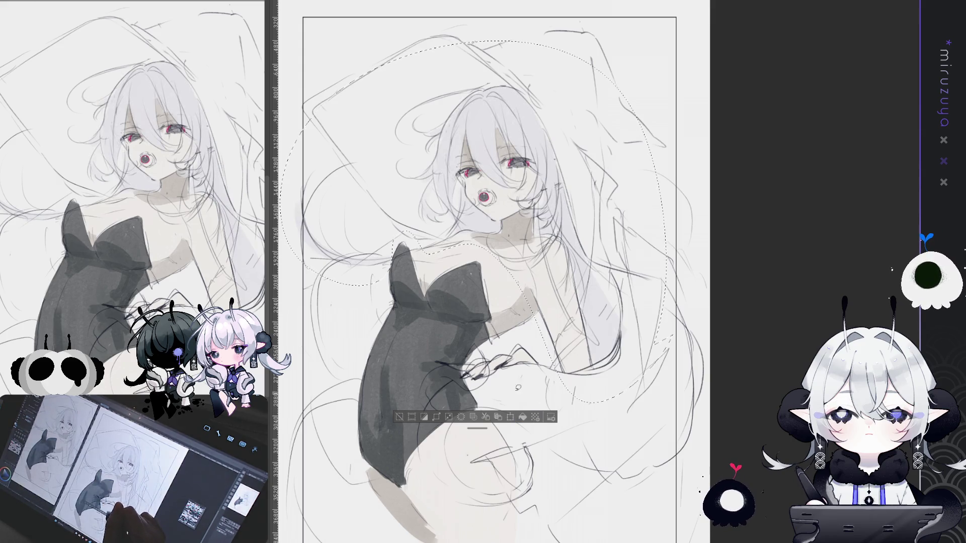
{"action": "mouse_move", "coordinate": [608, 233]}
{"action": "left_mouse_down"}
{"action": "mouse_move", "coordinate": [606, 206]}
{"action": "mouse_move", "coordinate": [594, 217]}
{"action": "left_mouse_up"}
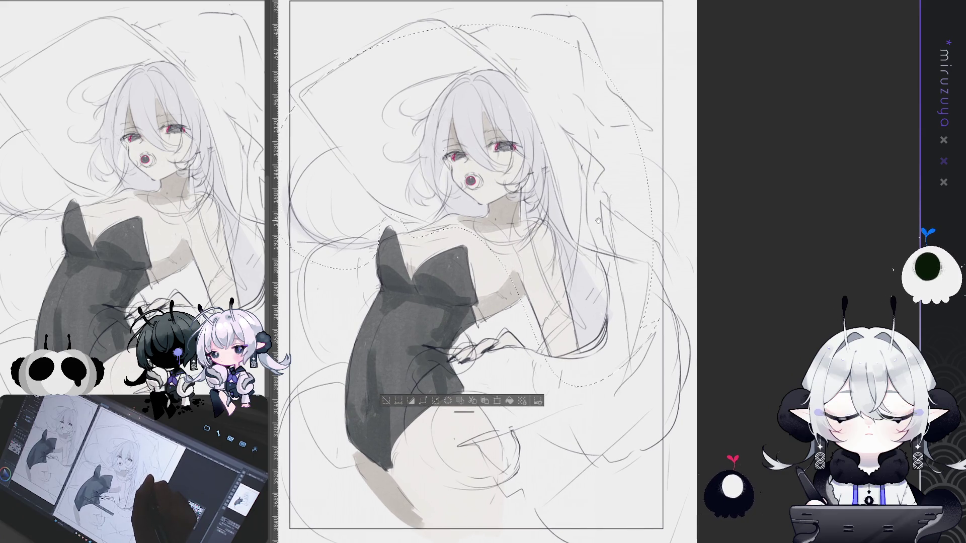
{"action": "key", "text": "ctrl+z"}
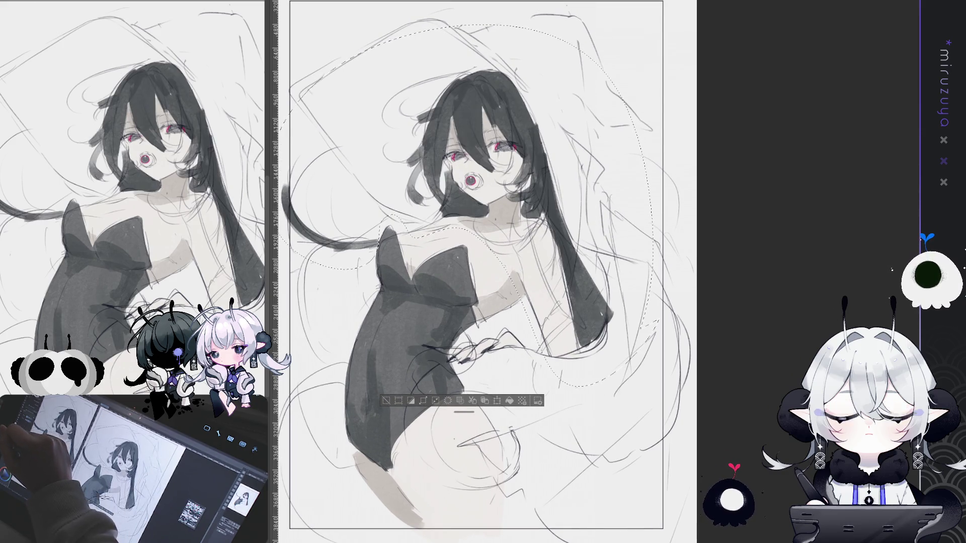
Try green hair, then settle on light bluish-grey hair
{"action": "left_click", "coordinate": [509, 401]}
{"action": "key", "text": "ctrl+z"}
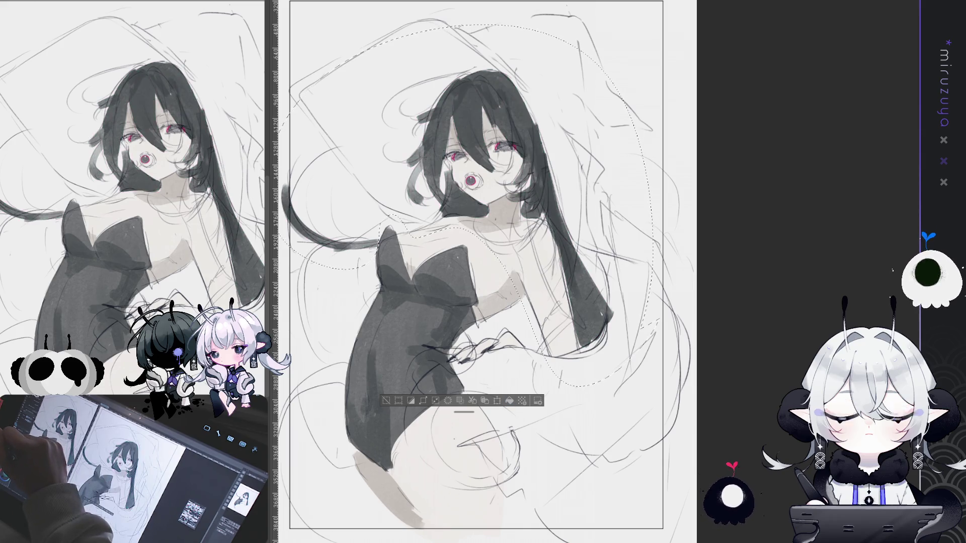
{"action": "left_click", "coordinate": [510, 401]}
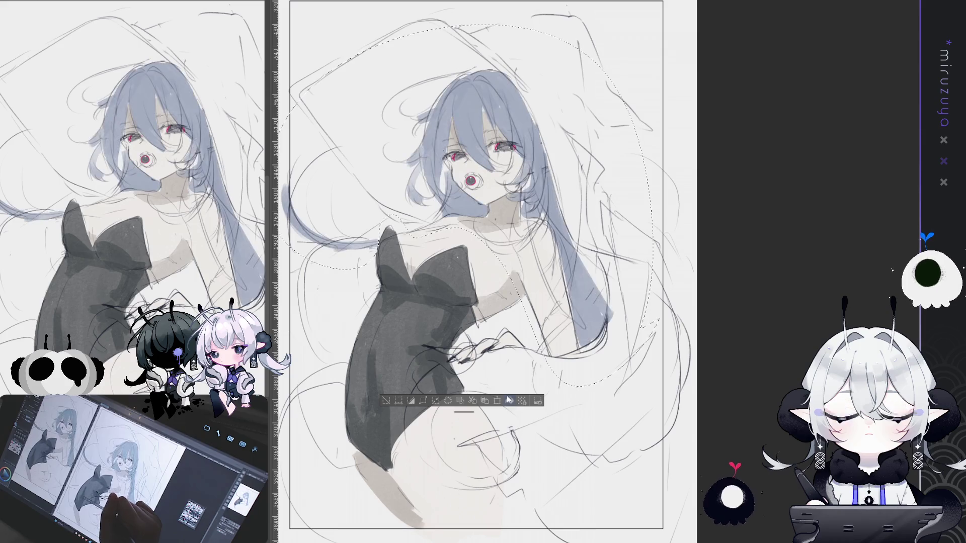
{"action": "key", "text": "ctrl+z"}
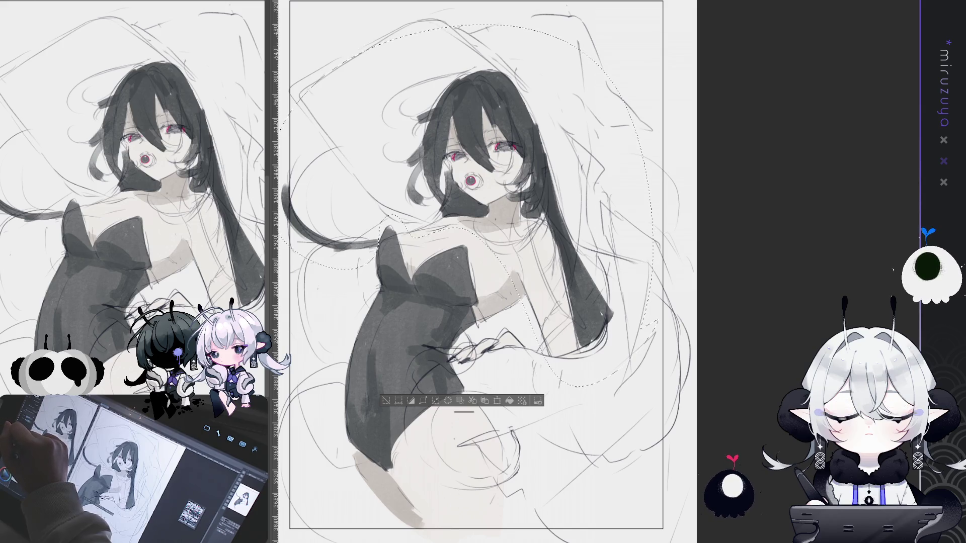
{"action": "left_click", "coordinate": [510, 401]}
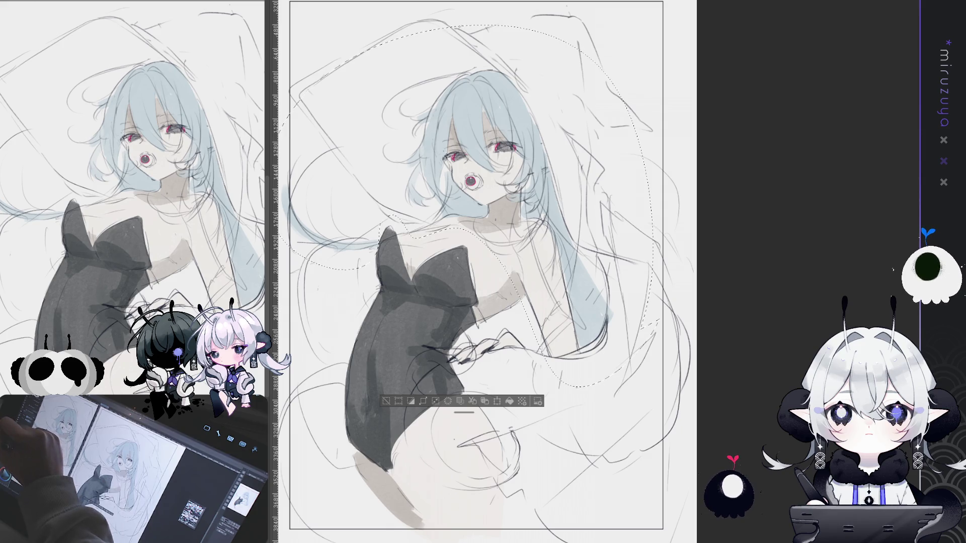
Test red, pinkish-red and magenta tints on the hair
{"action": "key", "text": "alt+BackSpace"}
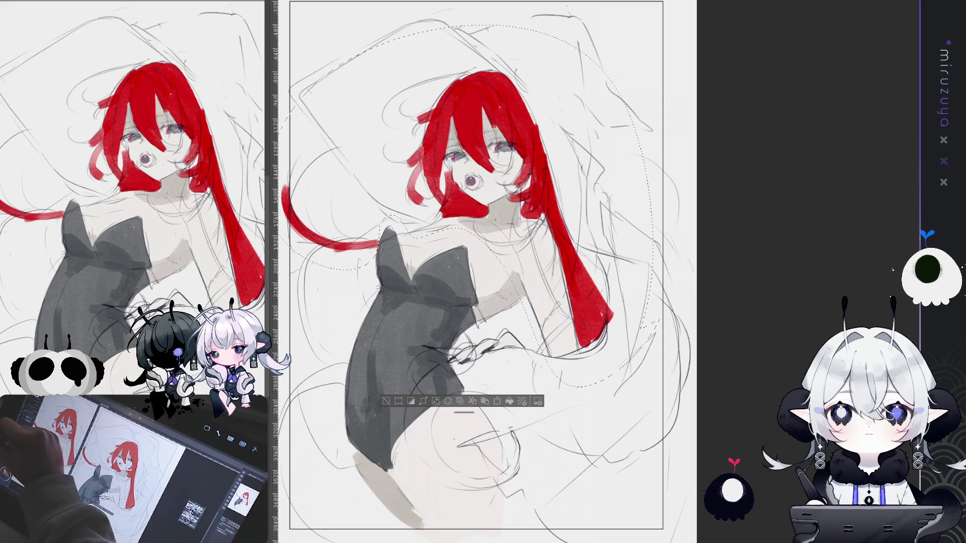
{"action": "left_click_drag", "start_coordinate": [538, 361], "coordinate": [576, 351]}
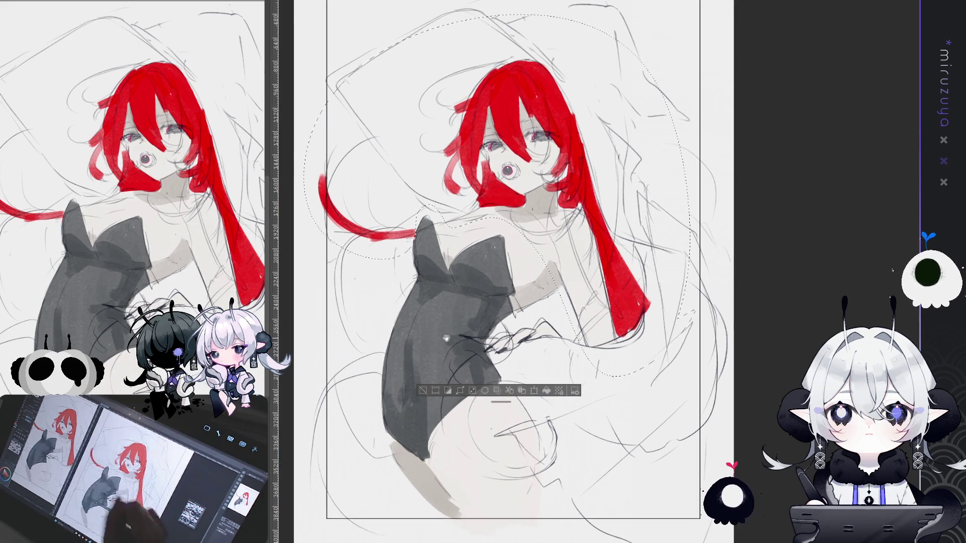
{"action": "left_click", "coordinate": [548, 392]}
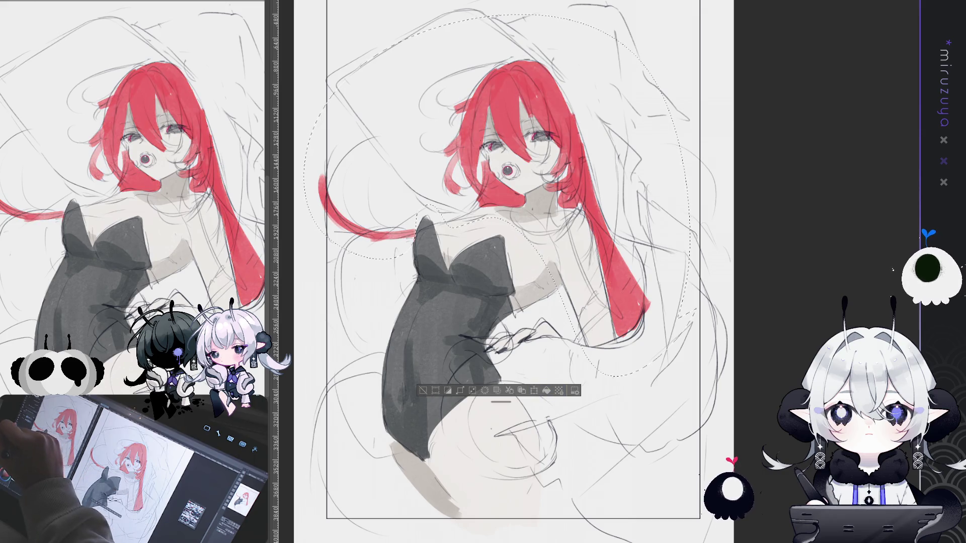
{"action": "left_click", "coordinate": [549, 391]}
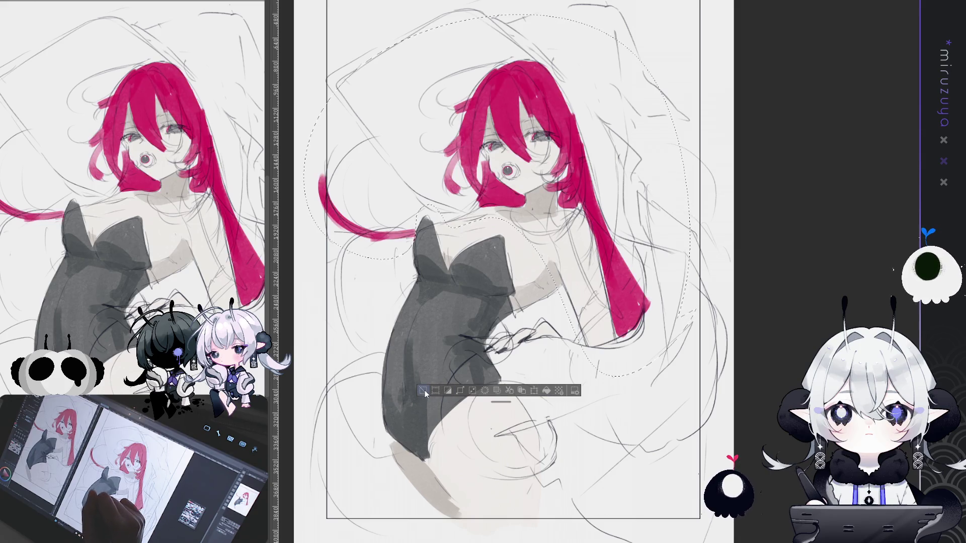
{"action": "left_click_drag", "start_coordinate": [591, 252], "coordinate": [546, 290]}
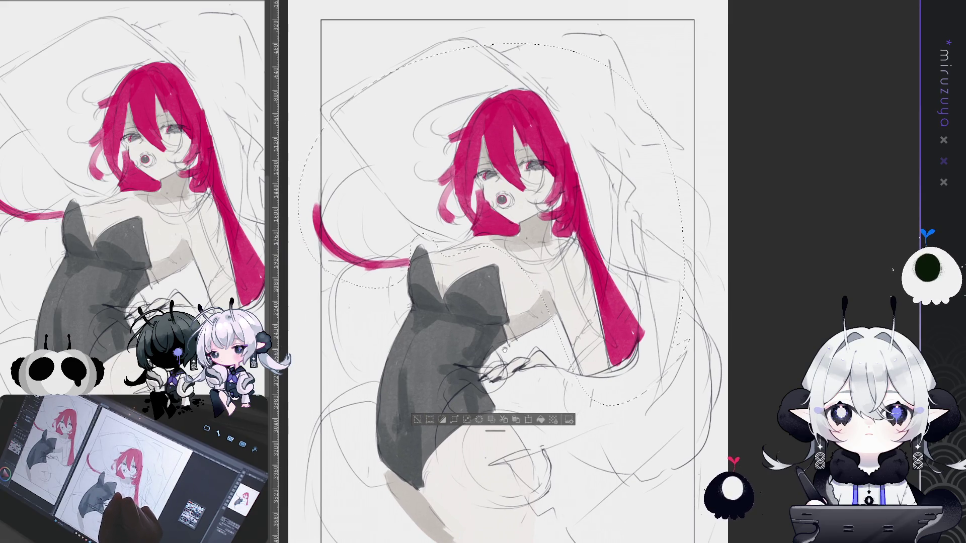
{"action": "left_click_drag", "start_coordinate": [452, 366], "coordinate": [455, 370]}
Deselect, lasso the upper figure again and recolour the hair black
{"action": "key", "text": "ctrl+d"}
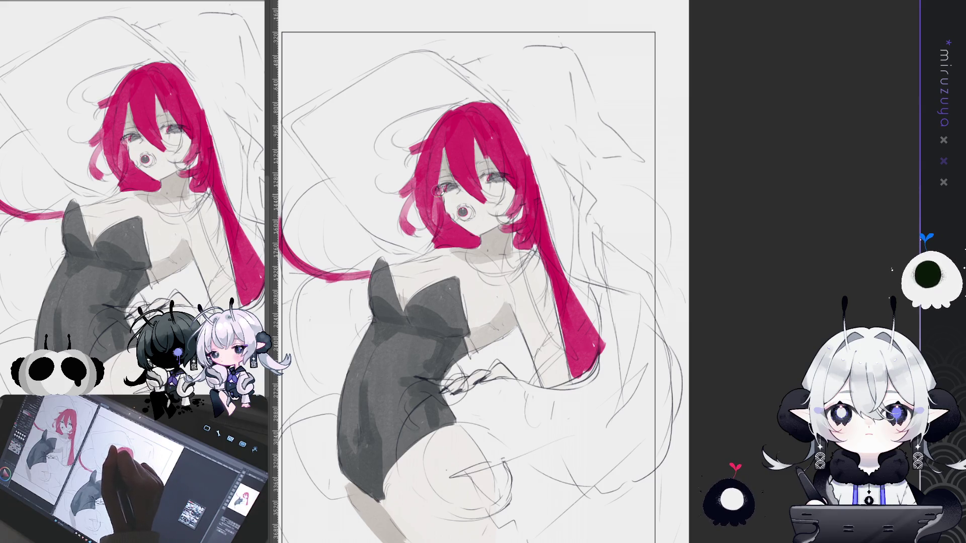
{"action": "left_click_drag", "start_coordinate": [503, 162], "coordinate": [548, 167]}
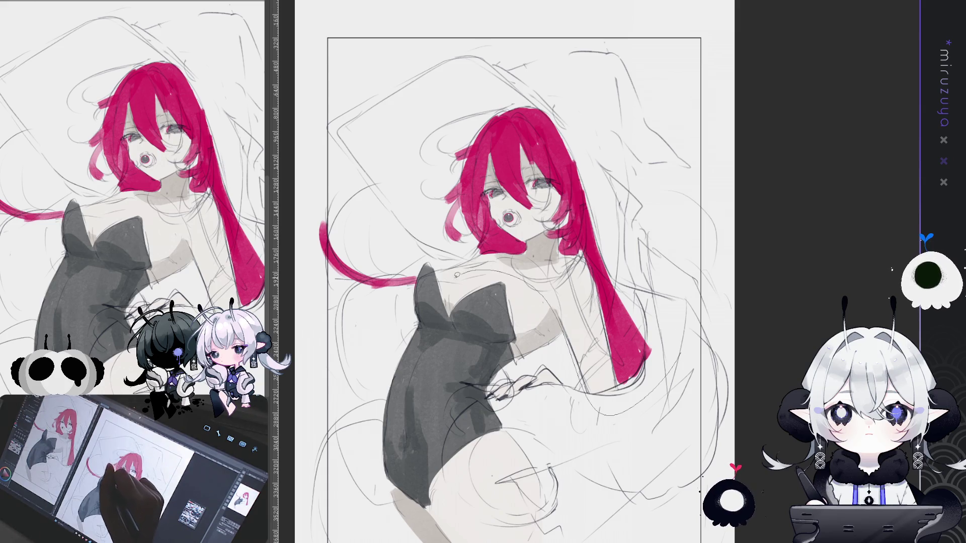
{"action": "left_click_drag", "start_coordinate": [419, 276], "coordinate": [417, 278]}
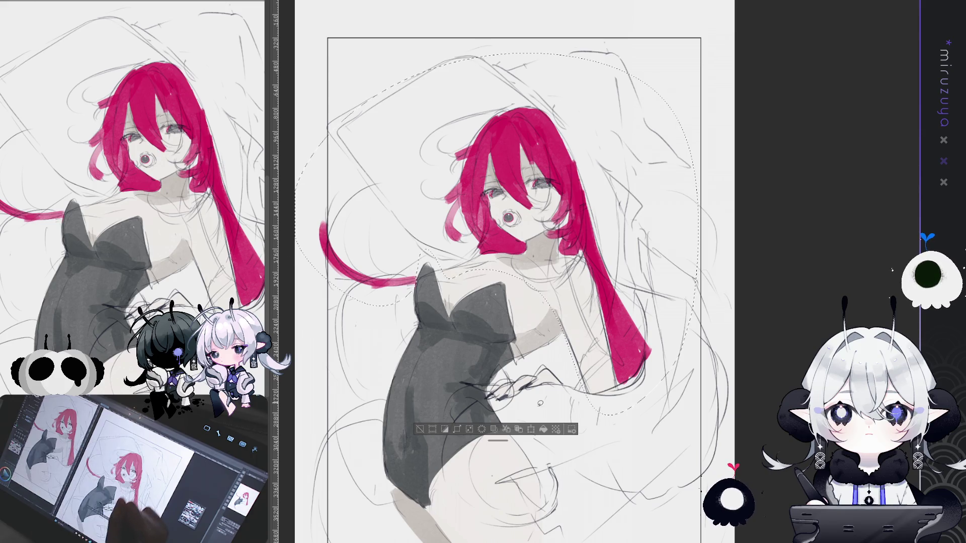
{"action": "left_click", "coordinate": [543, 429]}
{"action": "key", "text": "ctrl+z"}
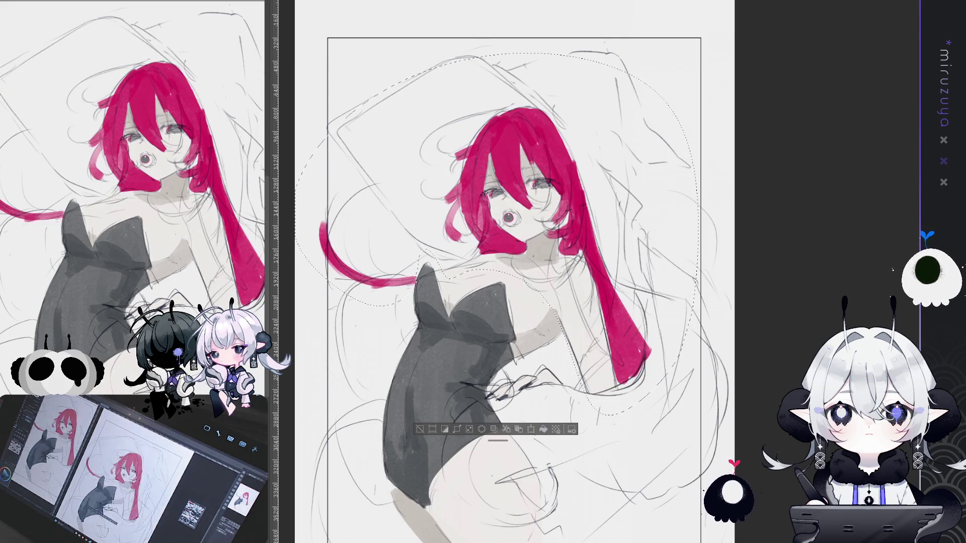
{"action": "left_click", "coordinate": [545, 429]}
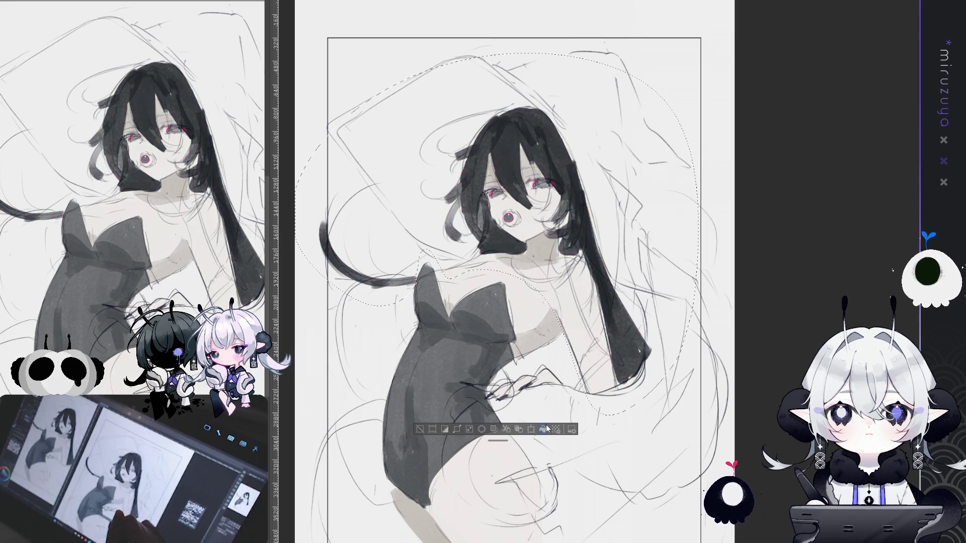
Lasso the torso and legs and darken the strapless bodysuit to a deeper black
{"action": "left_click_drag", "start_coordinate": [580, 225], "coordinate": [570, 188]}
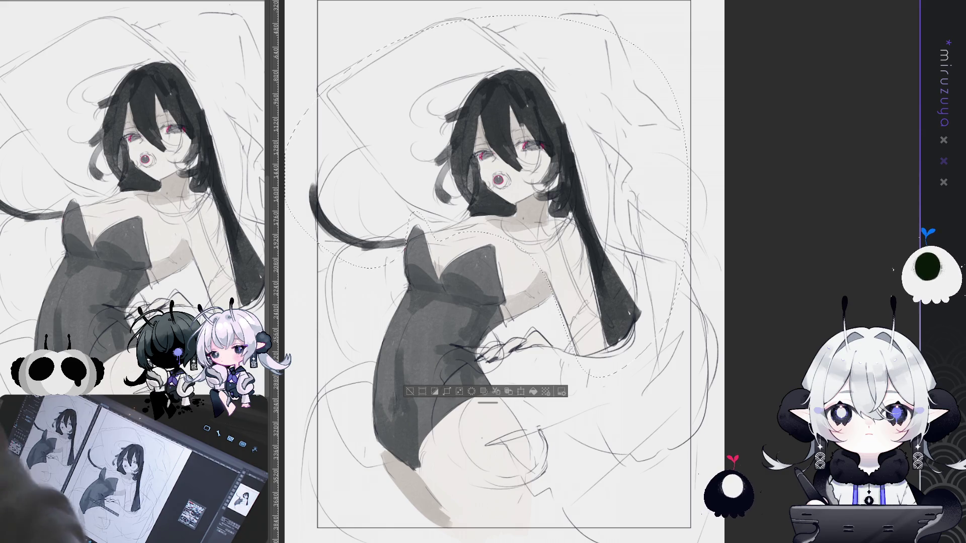
{"action": "scroll", "coordinate": [544, 370], "scroll_direction": "up", "scroll_amount": 1}
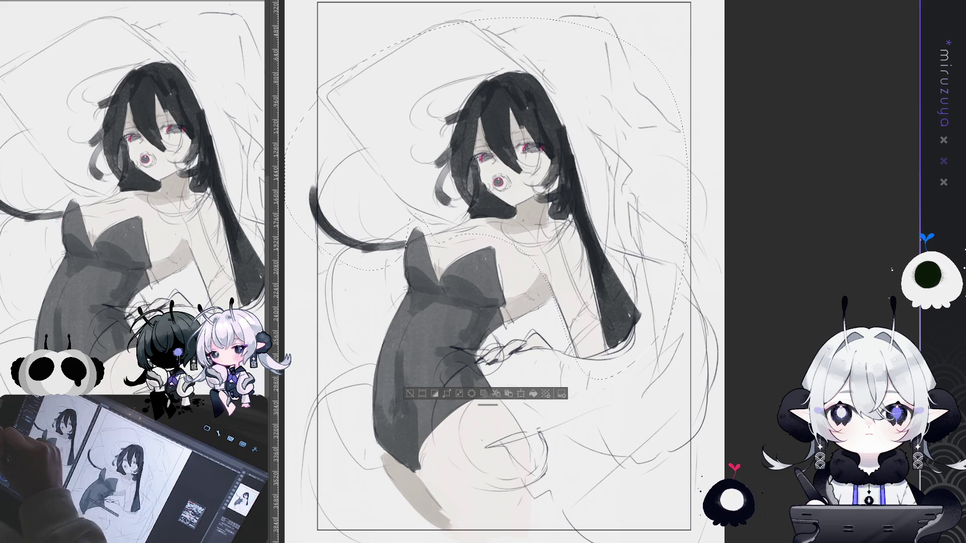
{"action": "key", "text": "ctrl+z"}
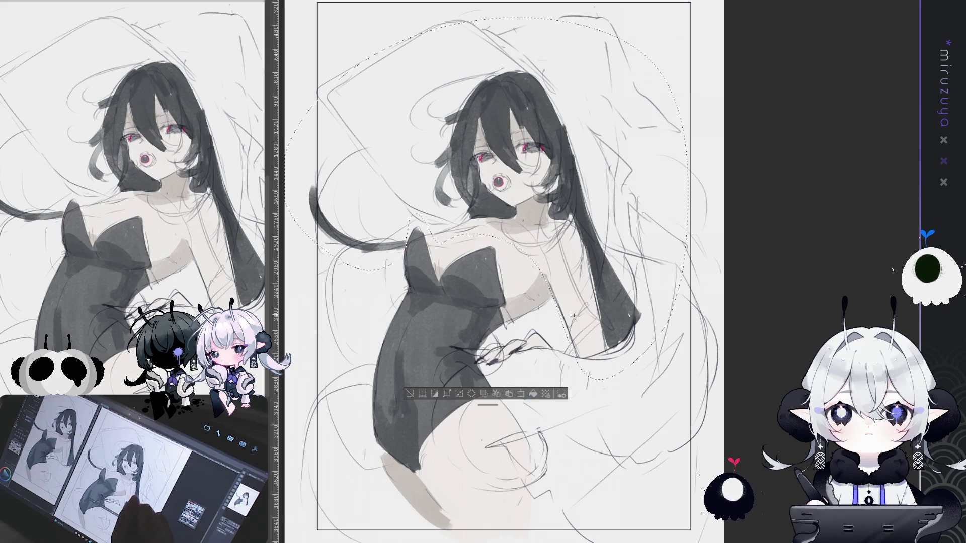
{"action": "key", "text": "ctrl+d"}
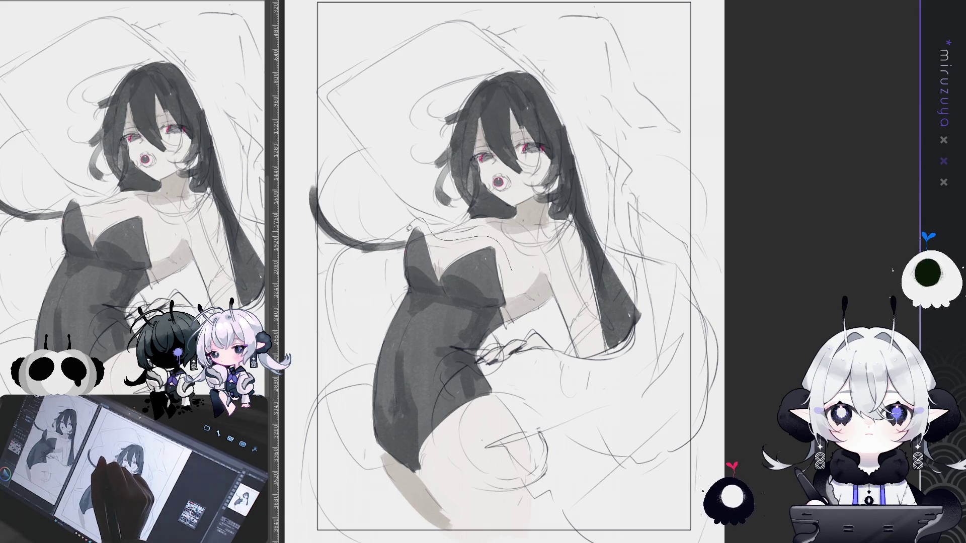
{"action": "mouse_move", "coordinate": [373, 321]}
{"action": "left_mouse_down"}
{"action": "mouse_move", "coordinate": [536, 352]}
{"action": "mouse_move", "coordinate": [397, 251]}
{"action": "left_mouse_up"}
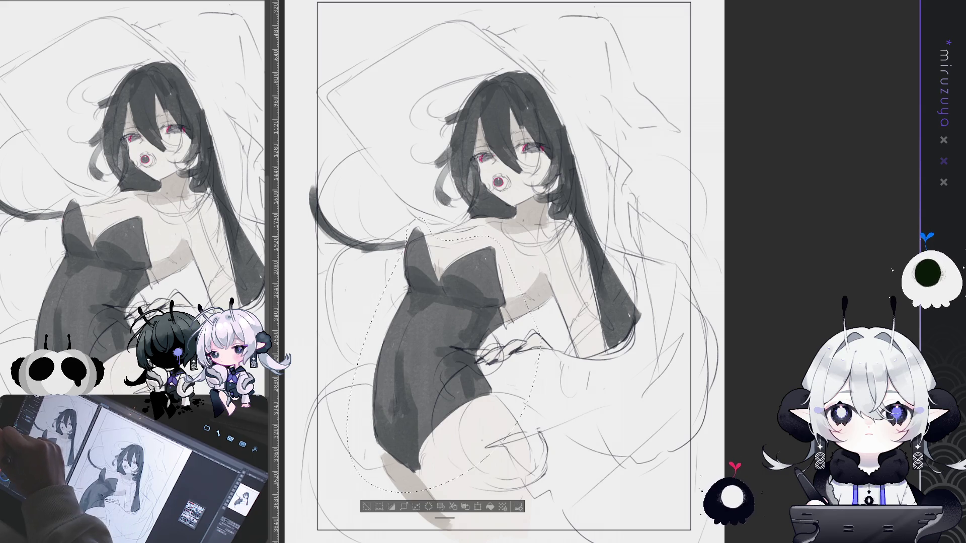
{"action": "key", "text": "ctrl+y"}
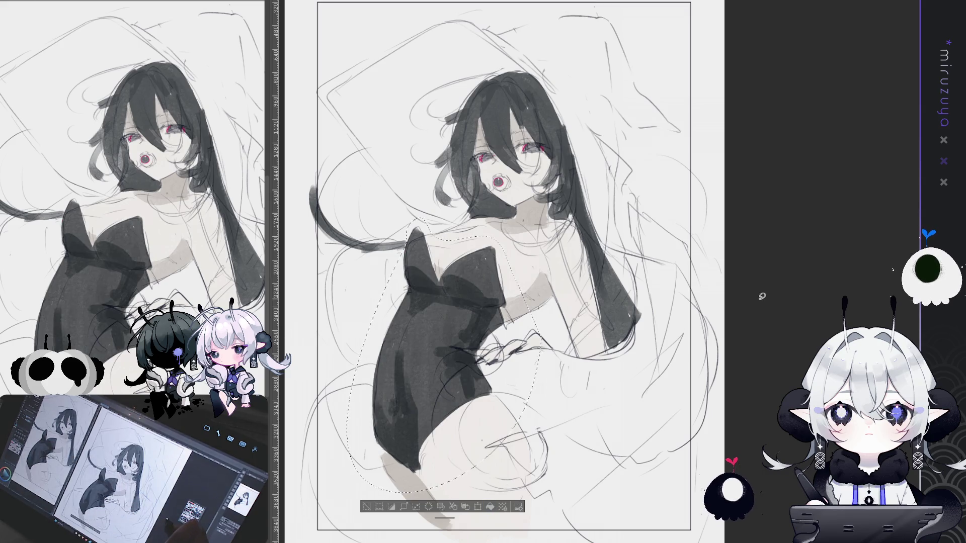
{"action": "key", "text": "ctrl+d"}
{"action": "left_click_drag", "start_coordinate": [724, 297], "coordinate": [690, 307]}
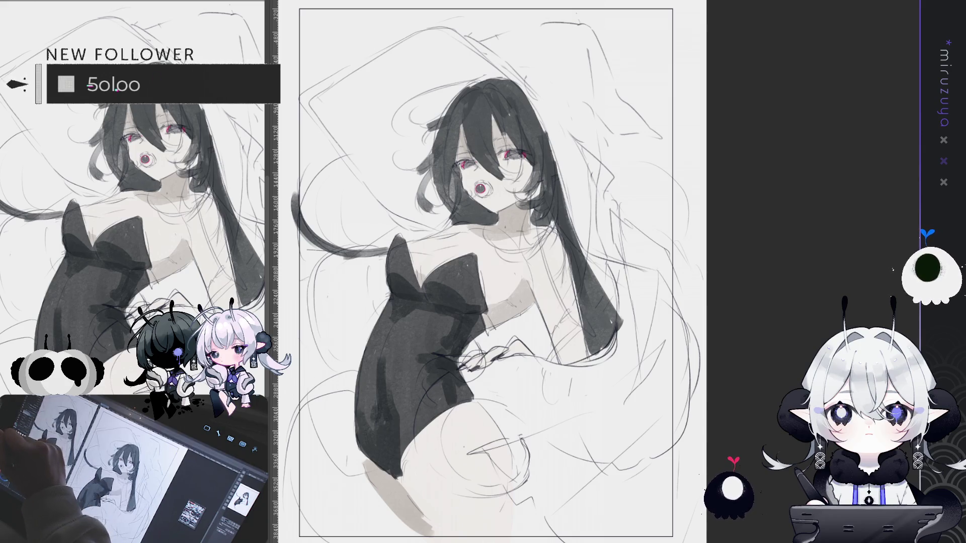
{"action": "mouse_move", "coordinate": [464, 188]}
{"action": "left_mouse_down"}
{"action": "mouse_move", "coordinate": [470, 207]}
{"action": "mouse_move", "coordinate": [461, 218]}
{"action": "left_mouse_up"}
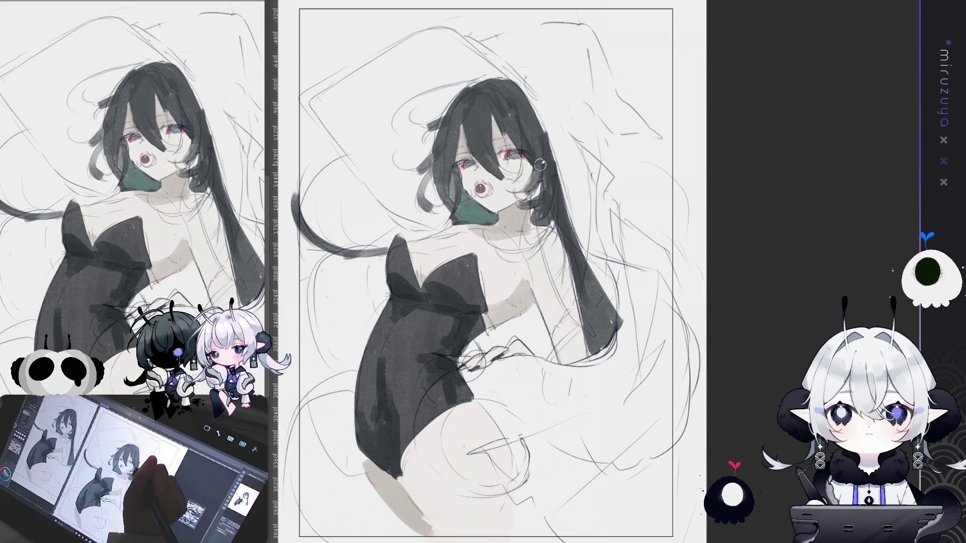
{"action": "key", "text": "ctrl+z"}
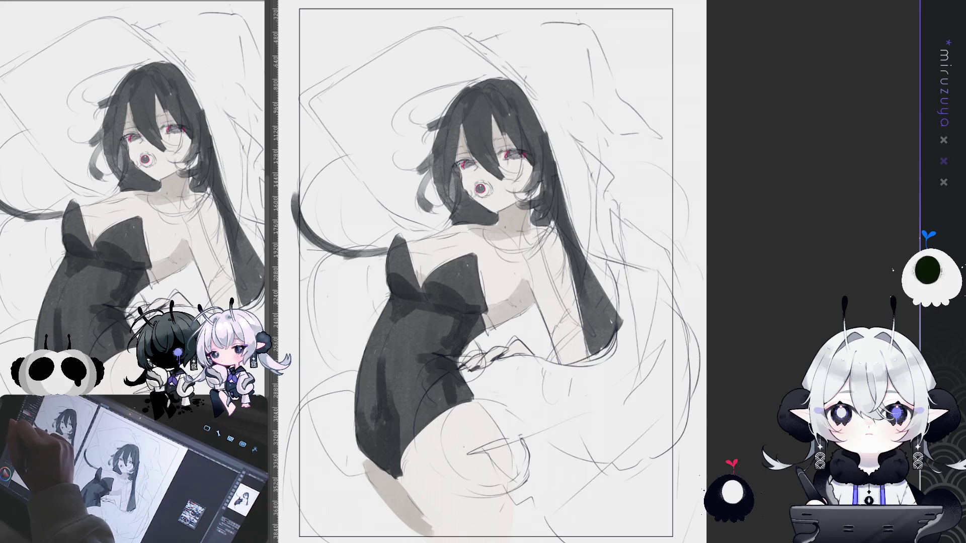
{"action": "left_click_drag", "start_coordinate": [458, 192], "coordinate": [452, 222]}
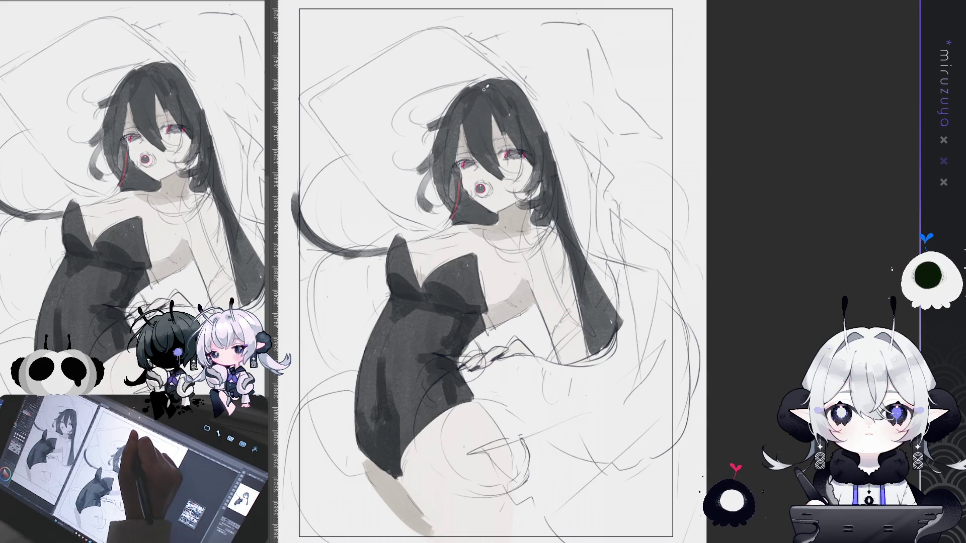
{"action": "left_click_drag", "start_coordinate": [490, 89], "coordinate": [505, 94]}
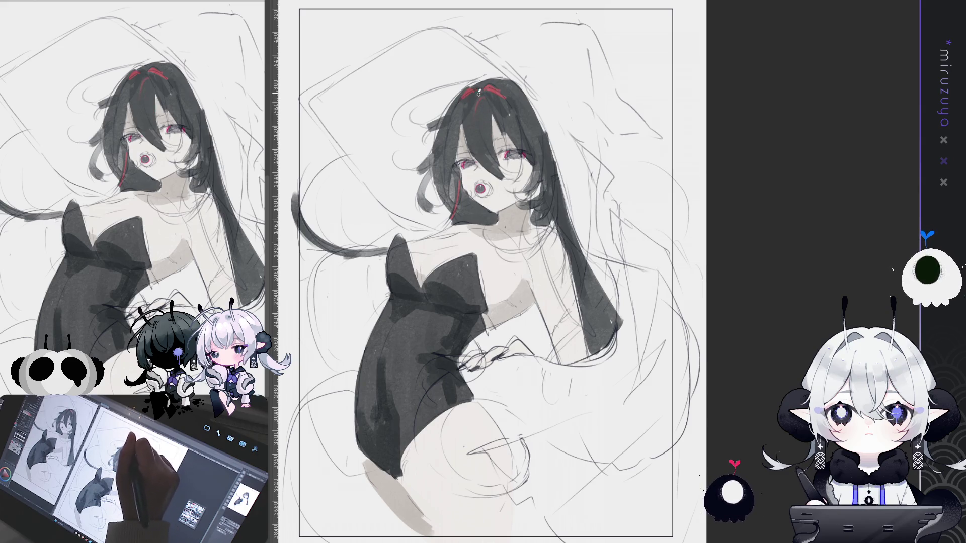
{"action": "key", "text": "ctrl+z"}
{"action": "key", "text": "ctrl+z"}
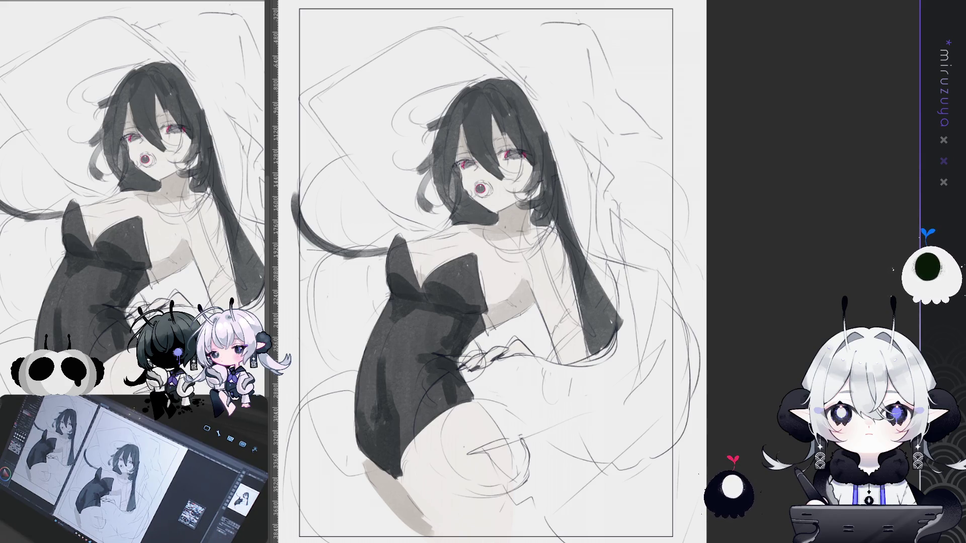
Add a pencil stroke near the chest, test brown hair, then fill the hair grey
{"action": "mouse_move", "coordinate": [591, 169]}
{"action": "left_mouse_down"}
{"action": "mouse_move", "coordinate": [538, 193]}
{"action": "mouse_move", "coordinate": [574, 227]}
{"action": "left_mouse_up"}
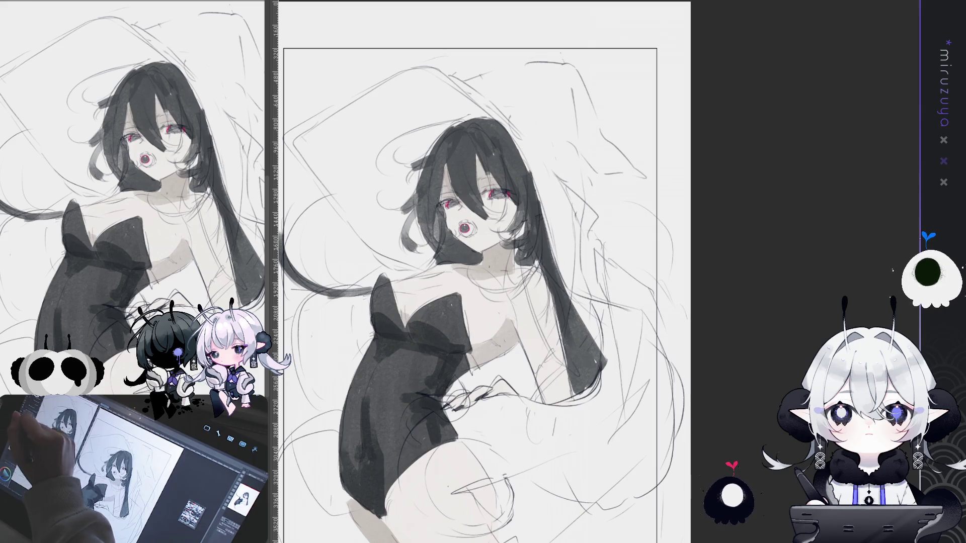
{"action": "mouse_move", "coordinate": [470, 282]}
{"action": "left_mouse_down"}
{"action": "mouse_move", "coordinate": [399, 270]}
{"action": "mouse_move", "coordinate": [674, 241]}
{"action": "mouse_move", "coordinate": [554, 362]}
{"action": "left_mouse_up"}
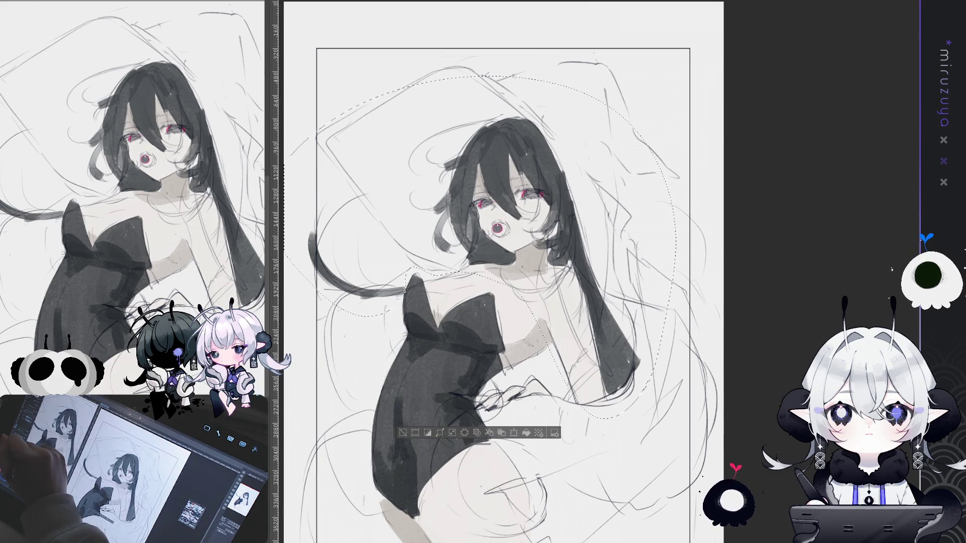
{"action": "key", "text": "ctrl+u"}
{"action": "left_click_drag", "start_coordinate": [580, 117], "coordinate": [544, 73]}
{"action": "key", "text": "ctrl+z"}
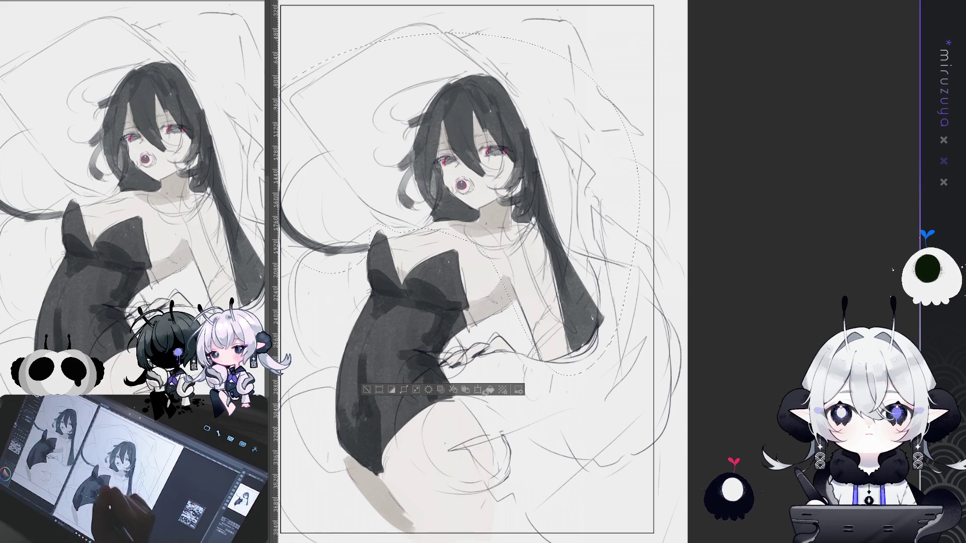
{"action": "key", "text": "ctrl+y"}
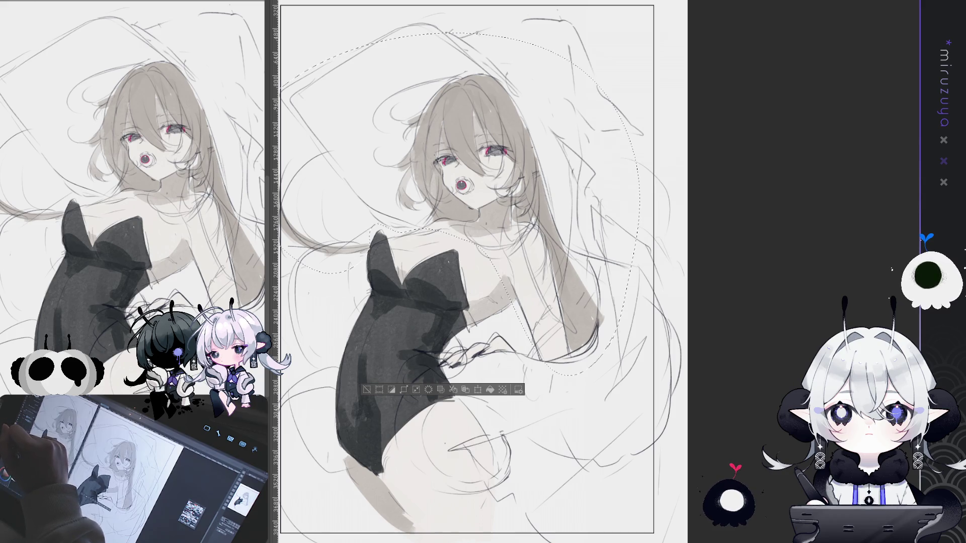
{"action": "left_click", "coordinate": [496, 372]}
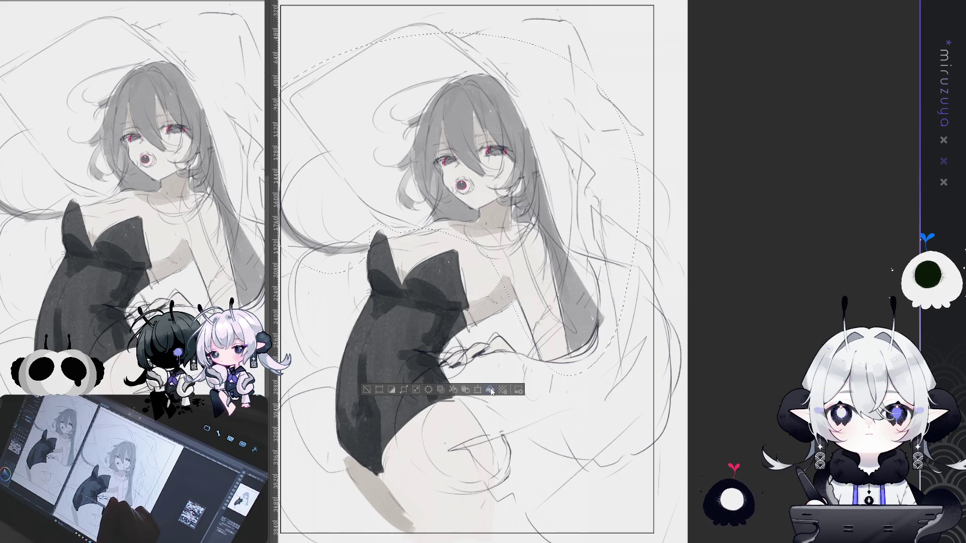
{"action": "key", "text": "ctrl+z"}
Compare purple-black, dark green and mid-grey hair fills, keeping the soft grey
{"action": "key", "text": "ctrl+y"}
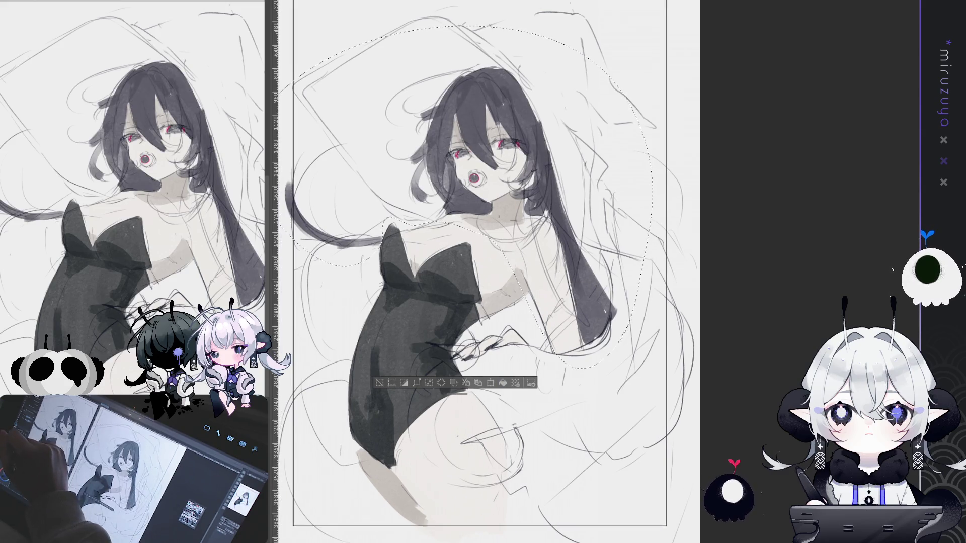
{"action": "left_click", "coordinate": [503, 383]}
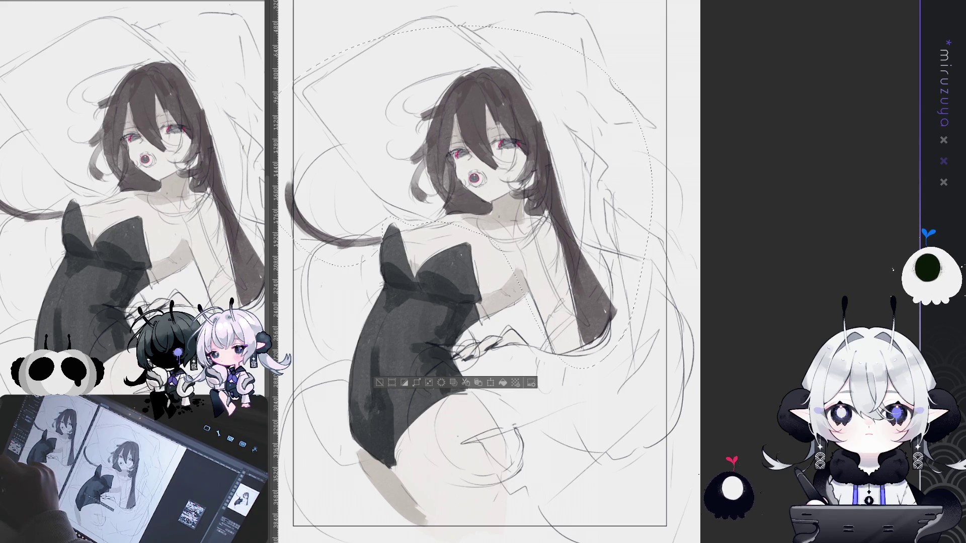
{"action": "left_click", "coordinate": [504, 382]}
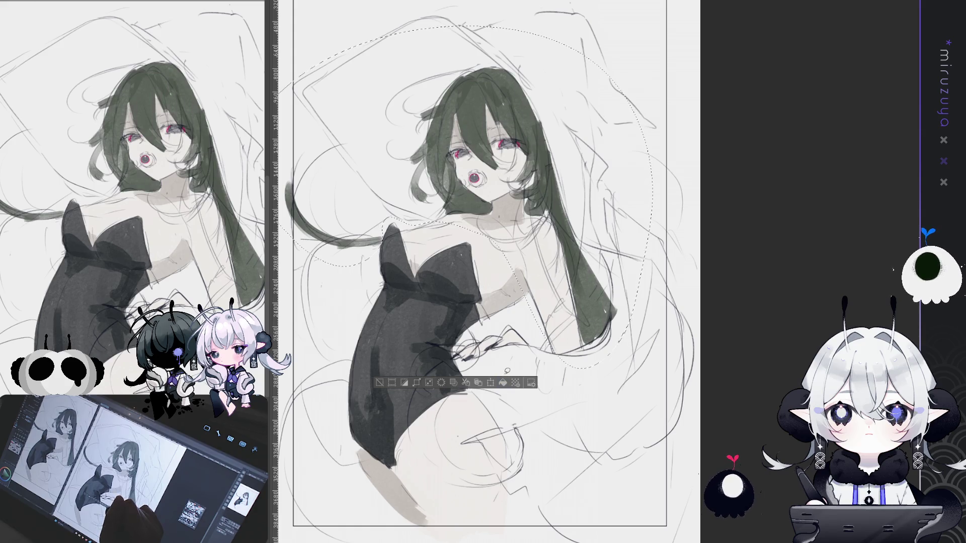
{"action": "left_click", "coordinate": [503, 382]}
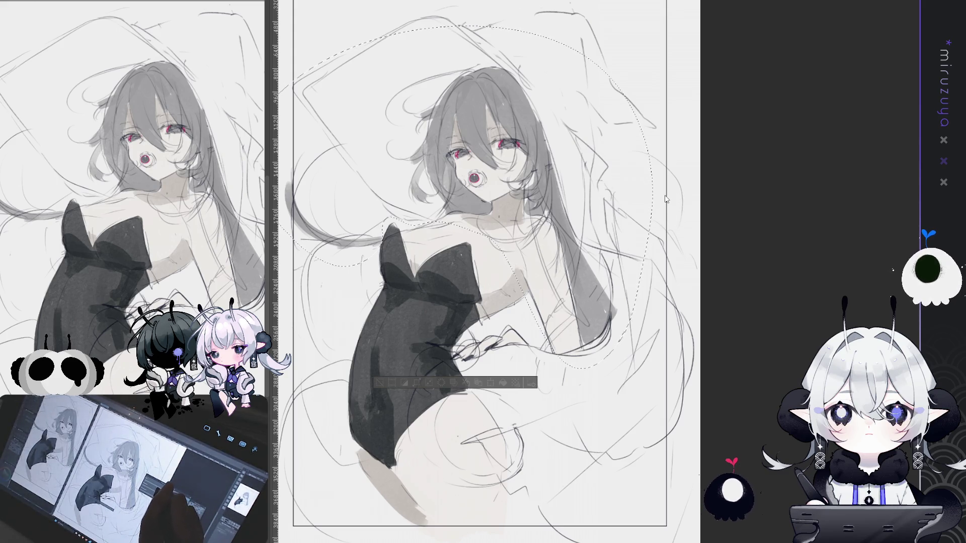
{"action": "key", "text": "ctrl+z"}
{"action": "key", "text": "ctrl+z"}
{"action": "key", "text": "ctrl+y"}
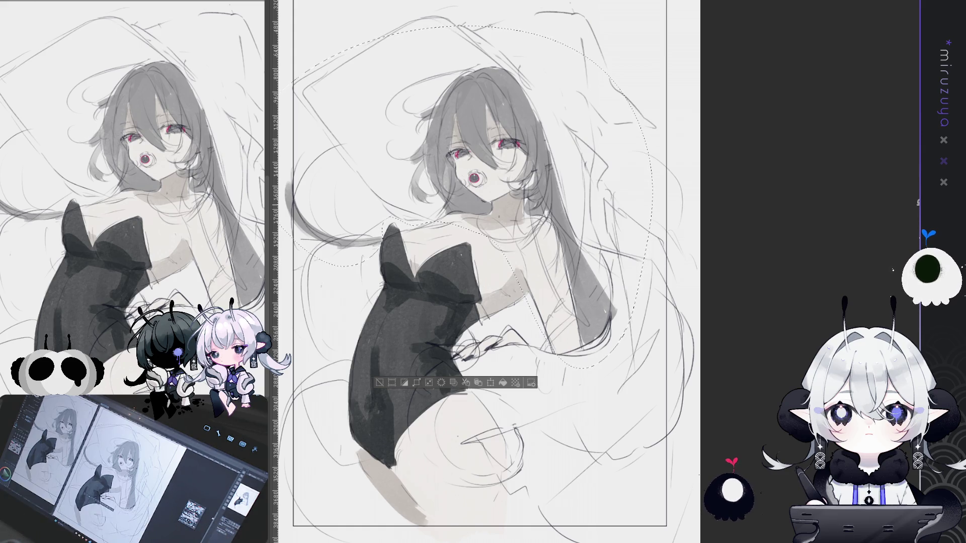
Release the selection around the figure
{"action": "left_click", "coordinate": [381, 381]}
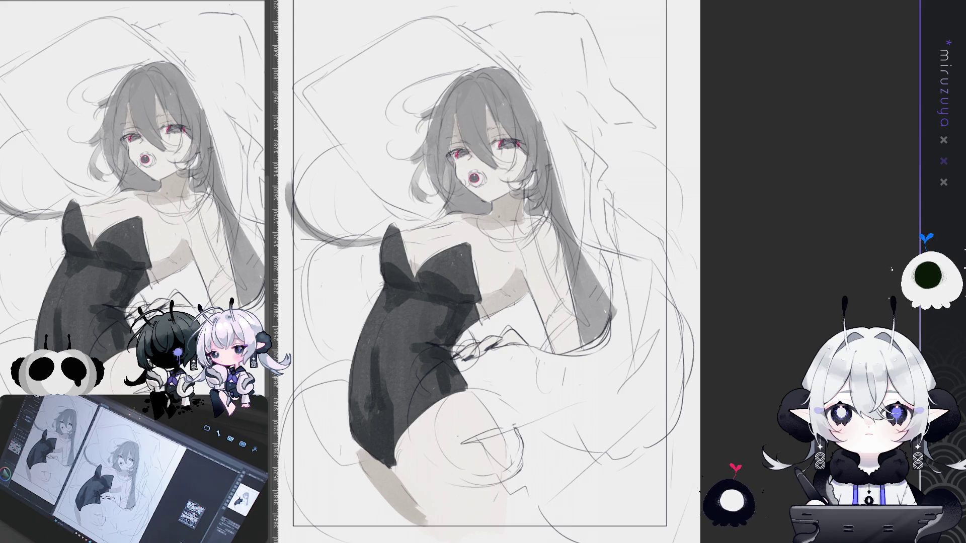
{"action": "mouse_move", "coordinate": [478, 272]}
{"action": "left_mouse_down"}
{"action": "mouse_move", "coordinate": [526, 277]}
{"action": "mouse_move", "coordinate": [506, 263]}
{"action": "left_mouse_up"}
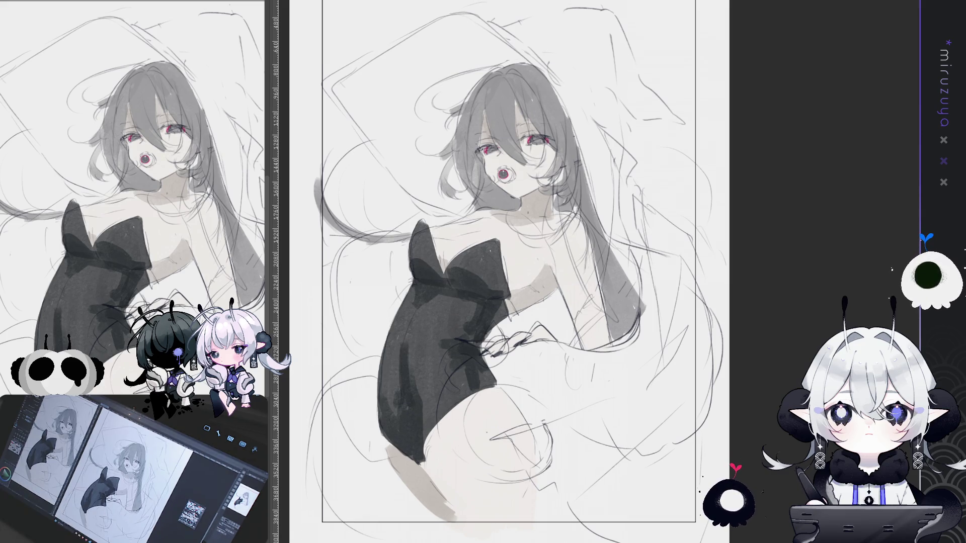
{"action": "scroll", "coordinate": [500, 272], "scroll_direction": "up", "scroll_amount": 2}
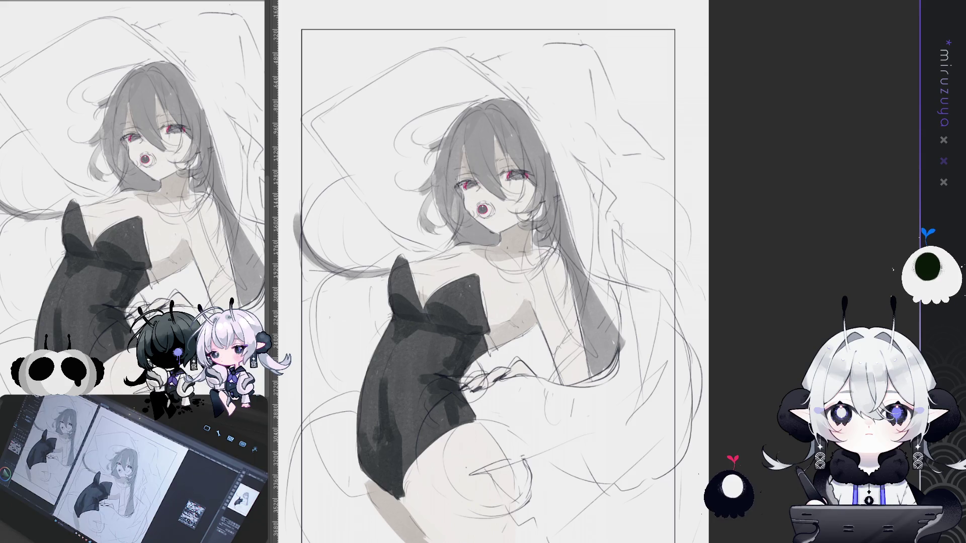